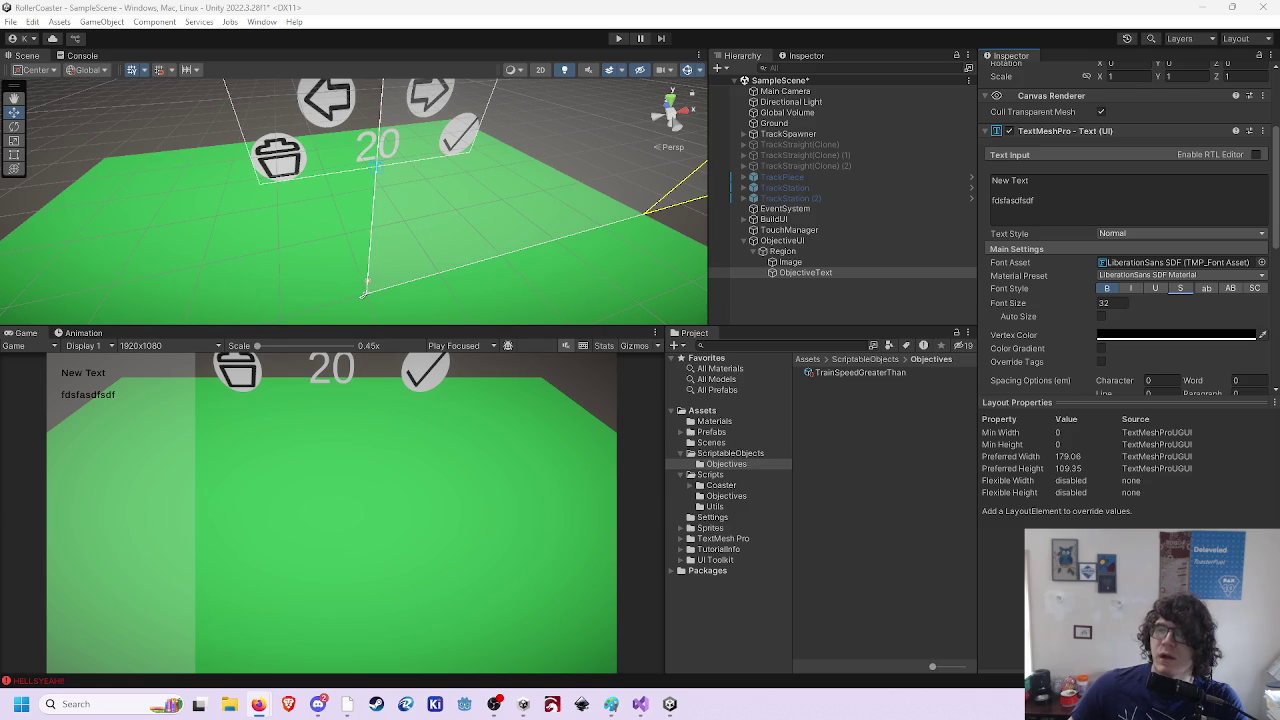
# - Try and remove <s></s> tags on the Unity objective text, then switch to Visual Studio's TrainSpeedLessThan.cs
pyautogui.click(1050, 181)
pyautogui.press('Home')
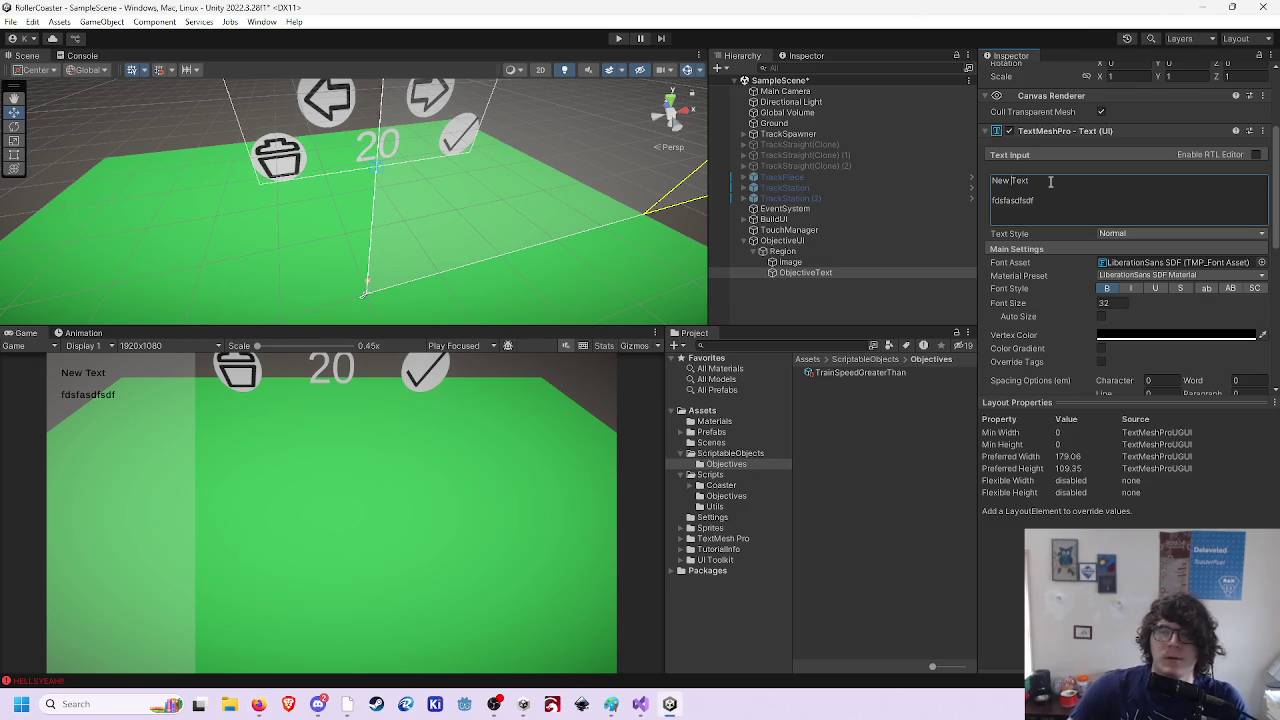
pyautogui.write('<s>')
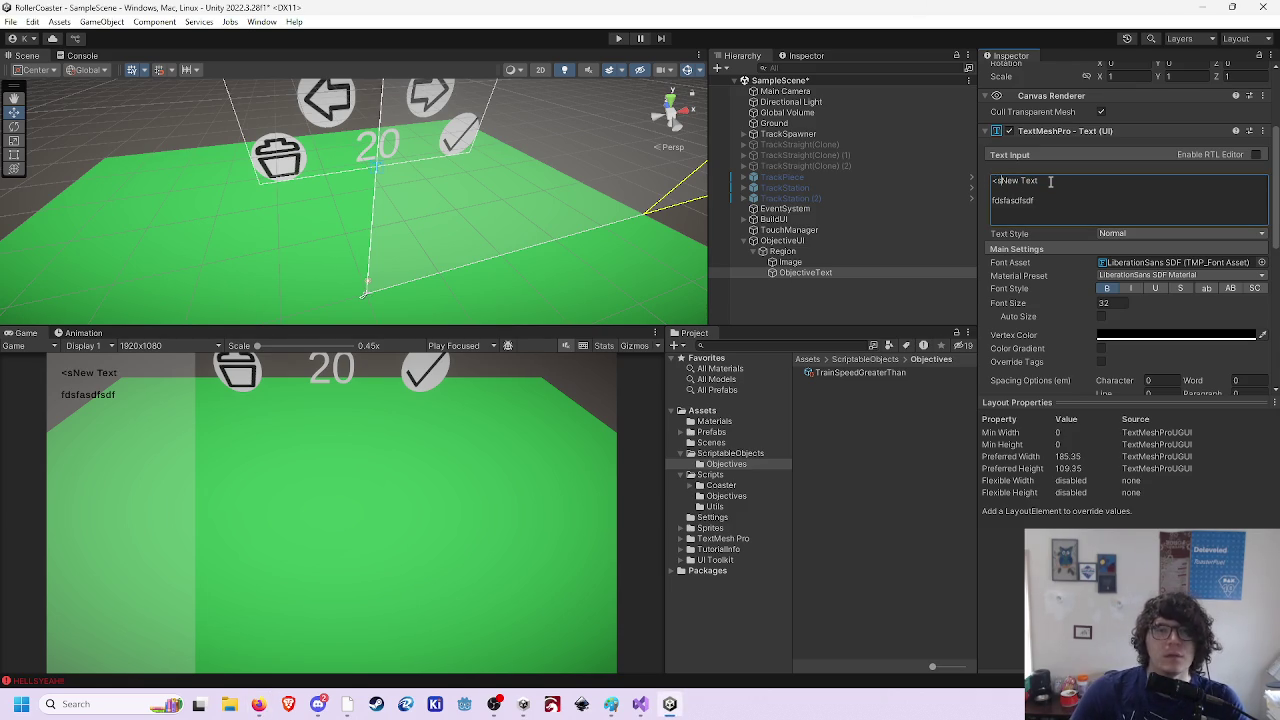
pyautogui.write('</')
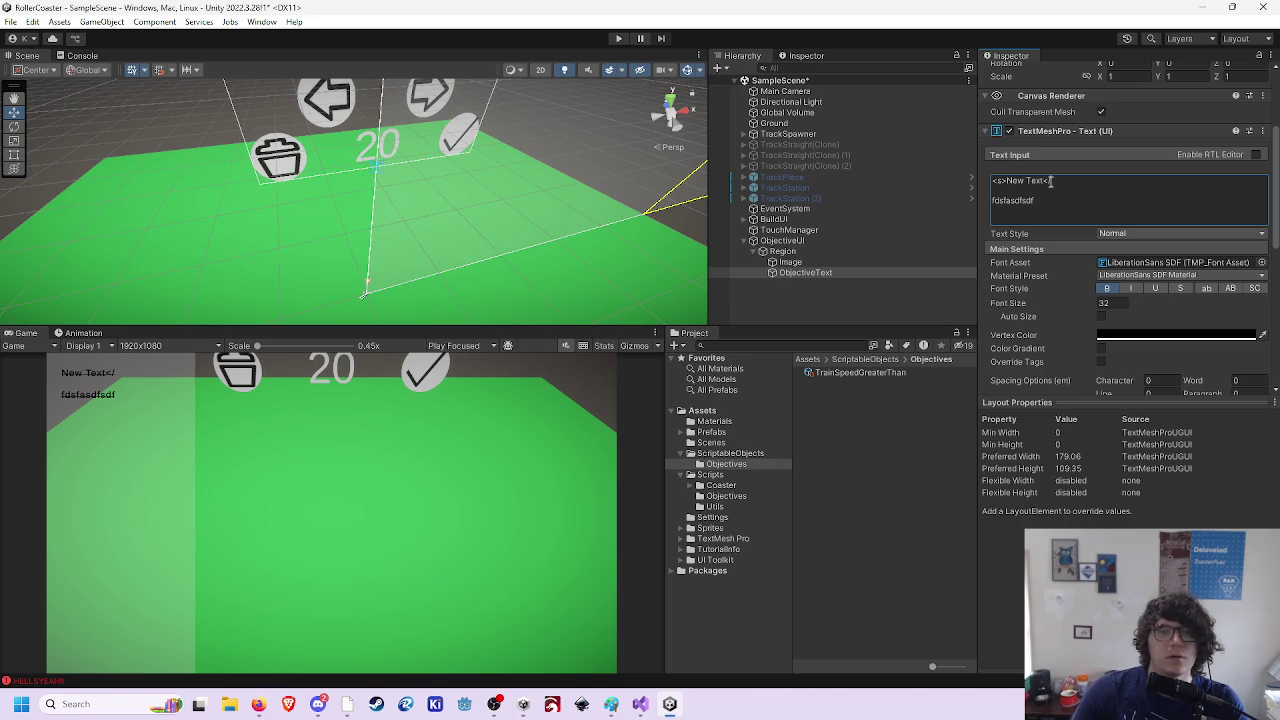
pyautogui.write('s>')
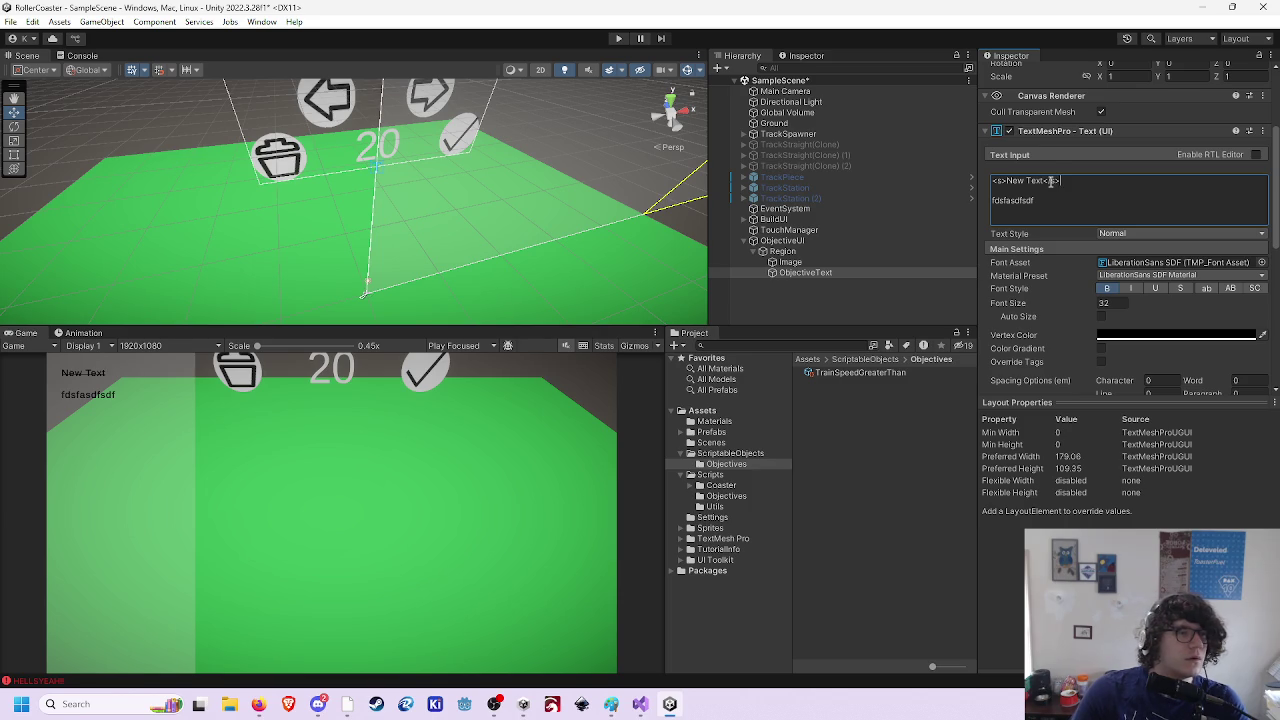
pyautogui.press('BackSpace')
pyautogui.press('BackSpace')
pyautogui.press('BackSpace')
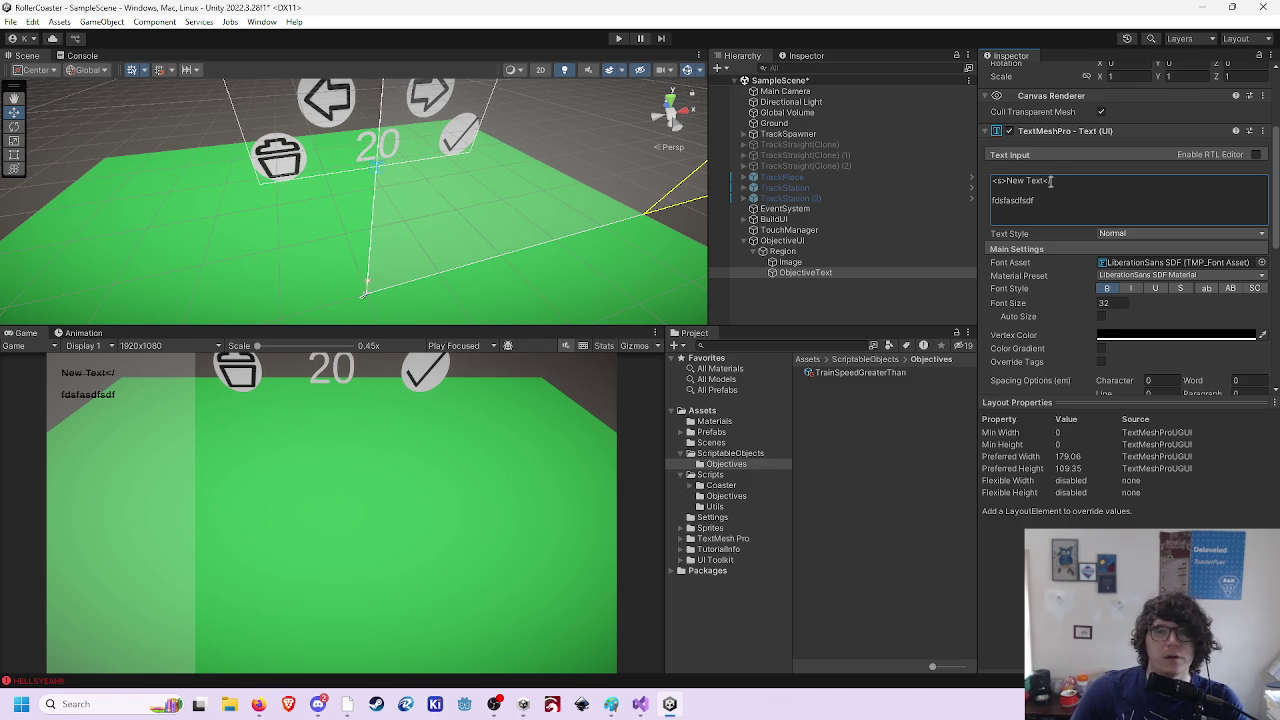
pyautogui.press('BackSpace')
pyautogui.press('BackSpace')
pyautogui.press('BackSpace')
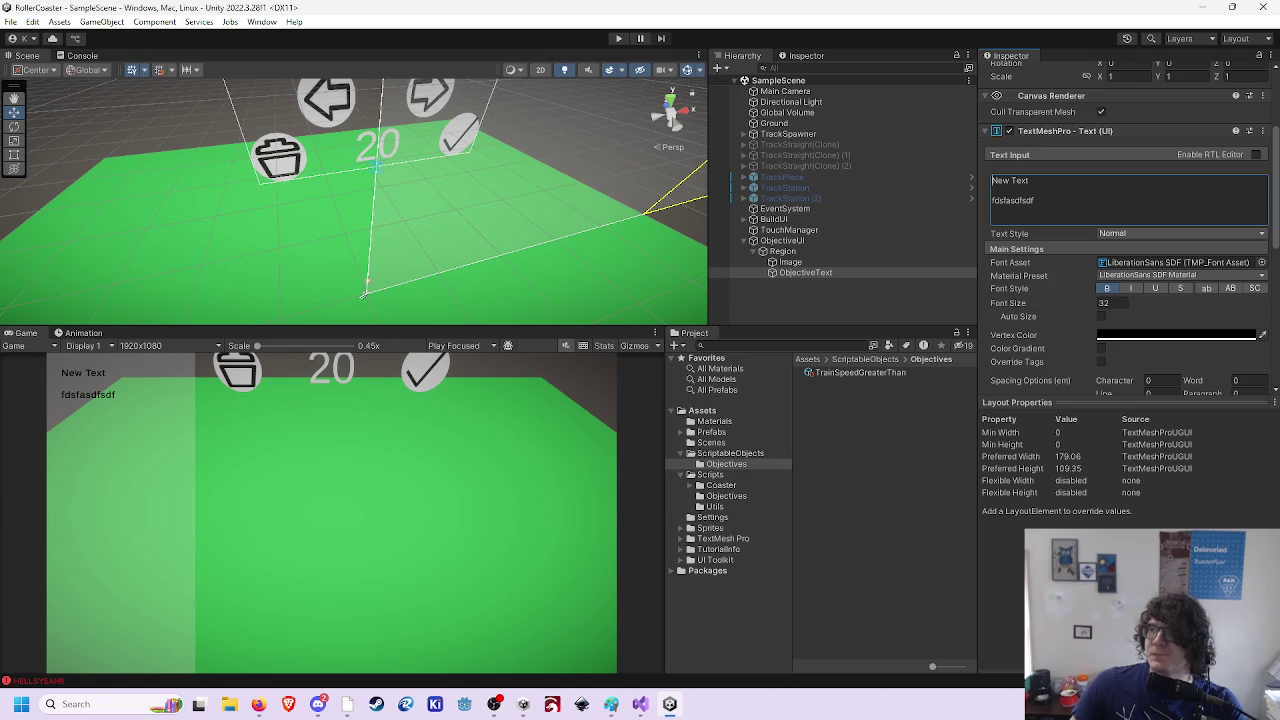
pyautogui.hotkey('alt', 'Tab')
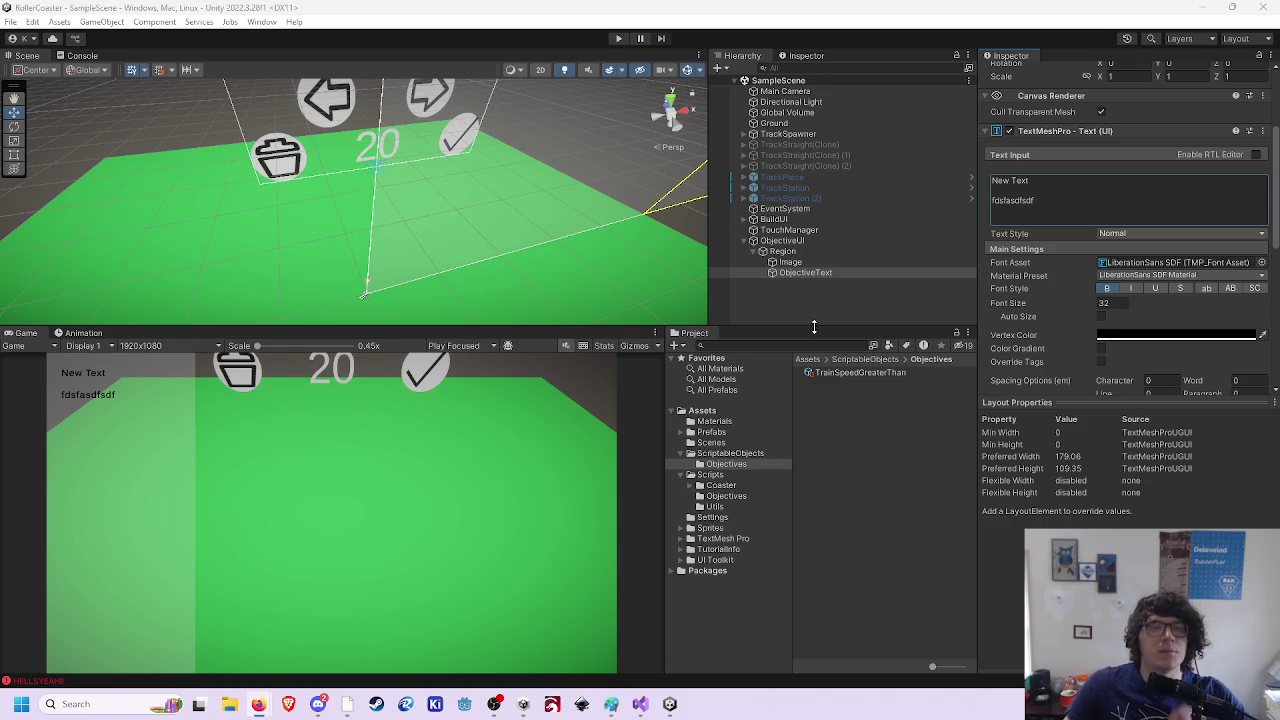
pyautogui.click(643, 706)
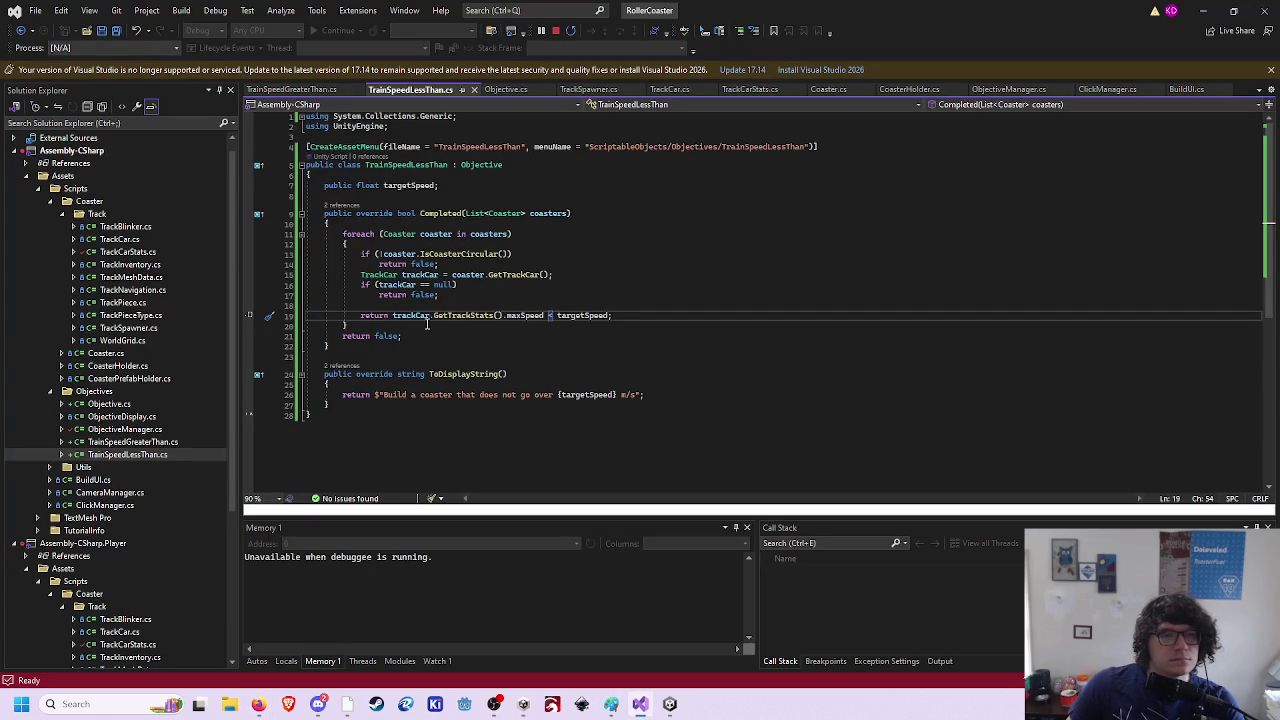
# - Discard a stray blank line below targetSpeed and save TrainSpeedLessThan.cs
pyautogui.click(462, 188)
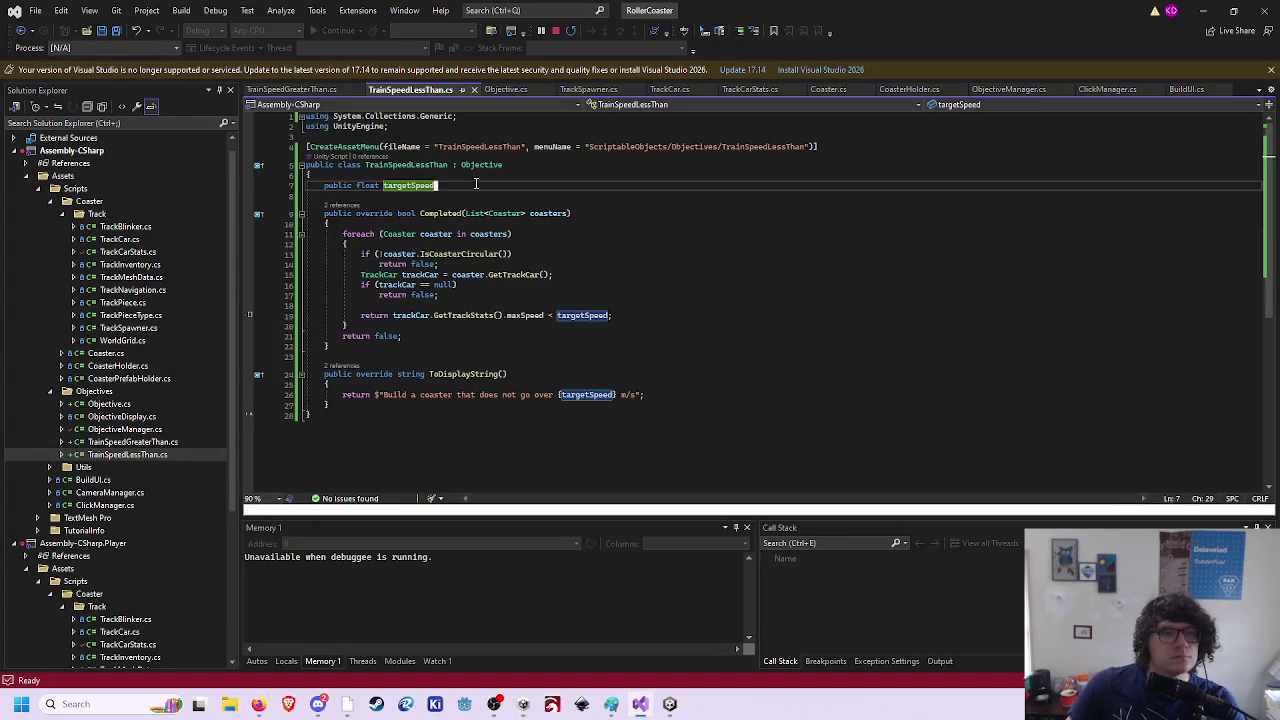
pyautogui.press('o')
pyautogui.press('Escape')
pyautogui.press('d')
pyautogui.press('d')
pyautogui.hotkey('ctrl', 's')
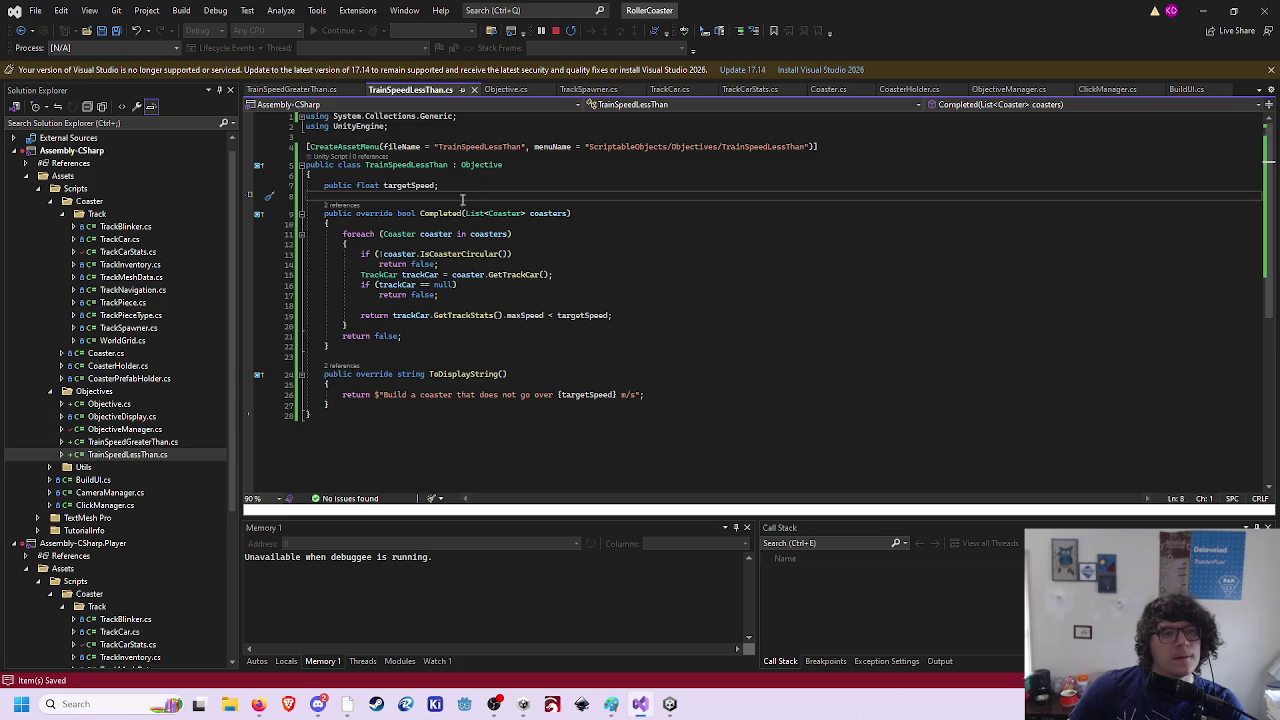
pyautogui.click(441, 213)
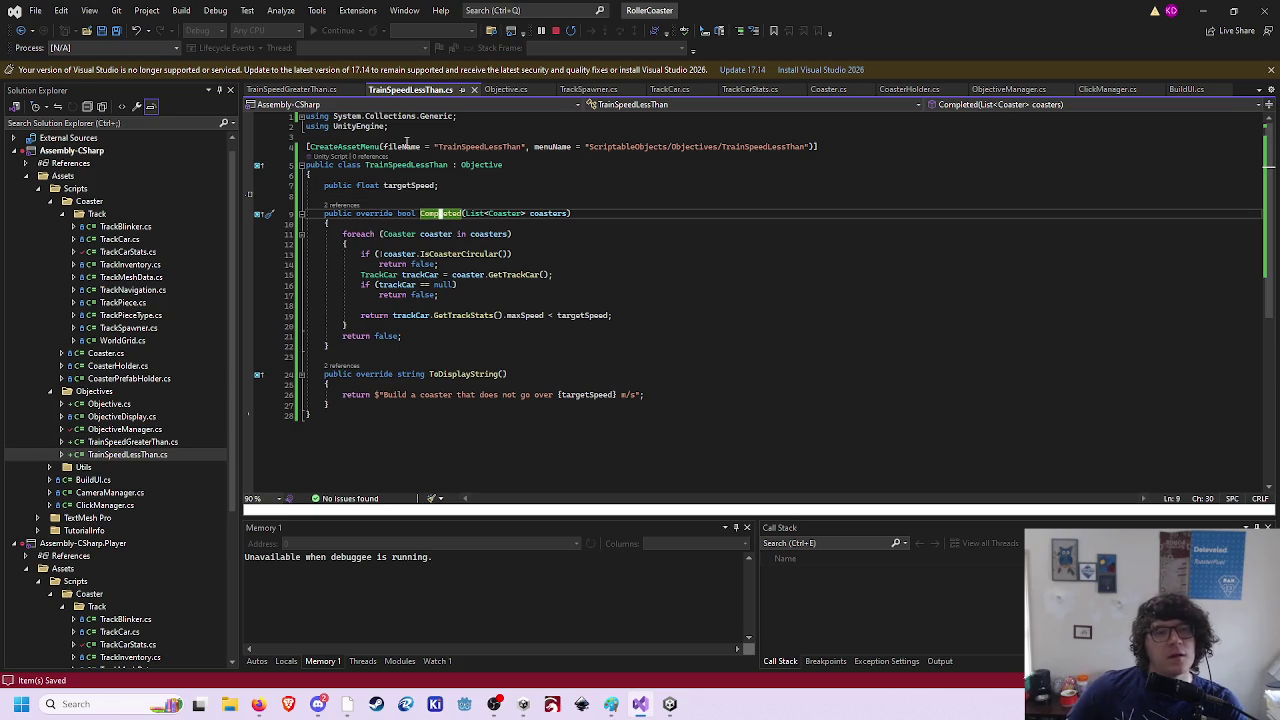
# - In Objective.cs, begin a 'protected bool IsCompleted' property declaration
pyautogui.keyDown('ctrl'); pyautogui.click(466, 164); pyautogui.keyUp('ctrl')
pyautogui.click(465, 160)
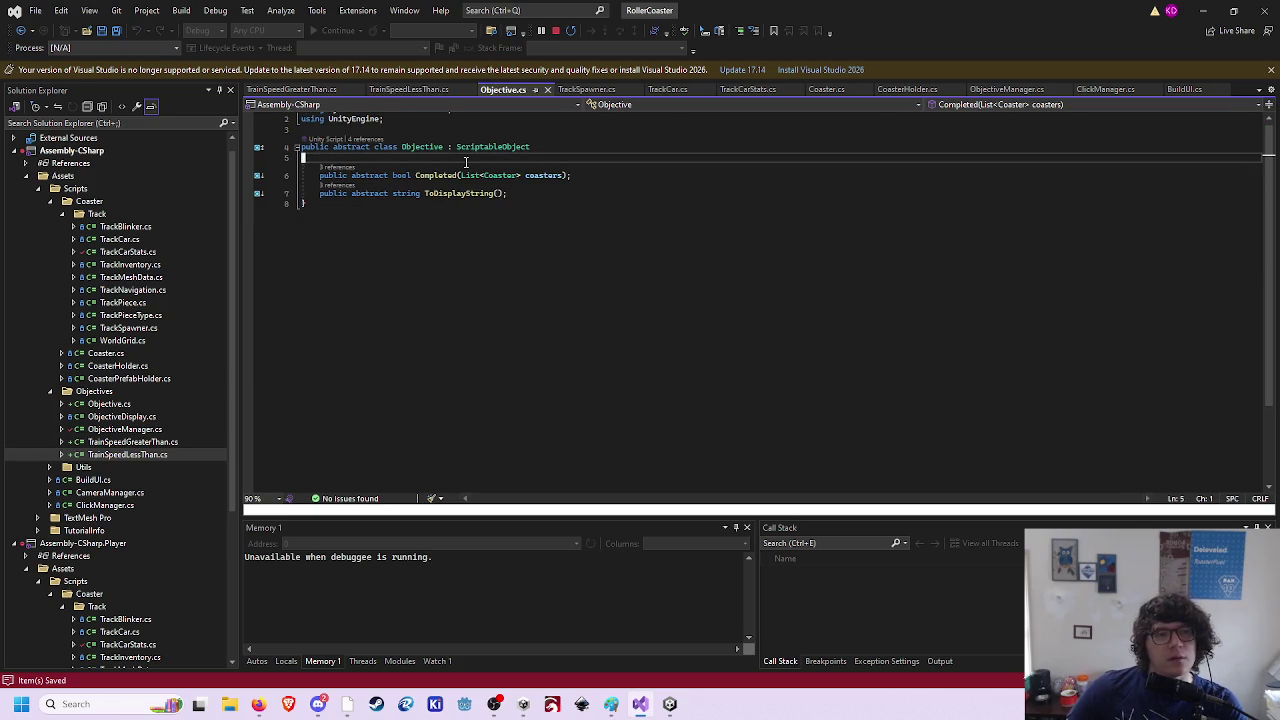
pyautogui.write('o')
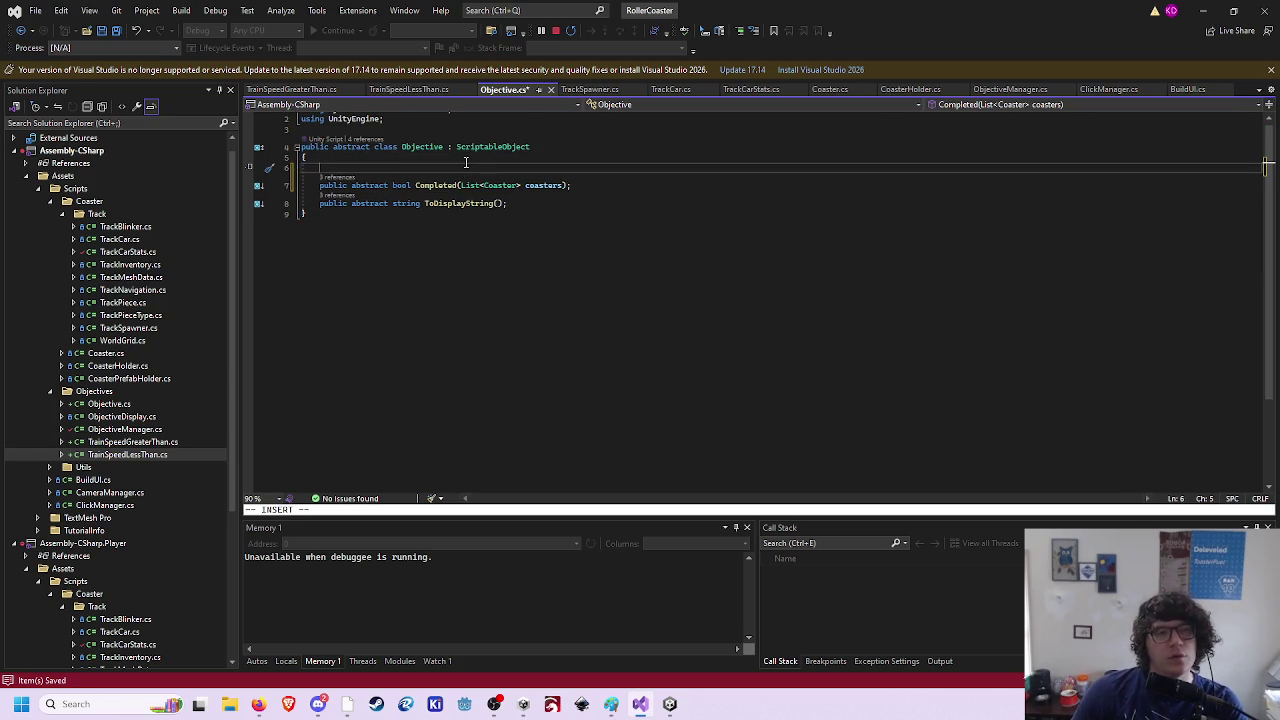
pyautogui.write('pro')
pyautogui.press('BackSpace')
pyautogui.press('BackSpace')
pyautogui.press('BackSpace')
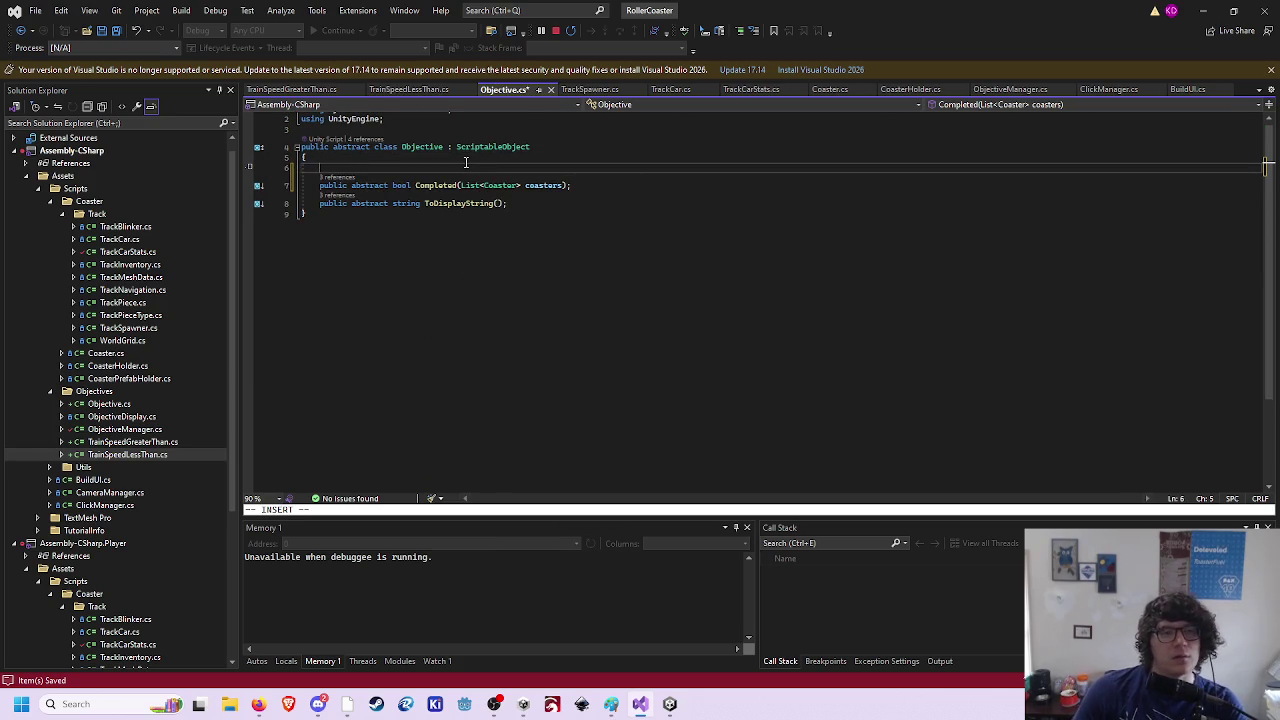
pyautogui.write('protected ')
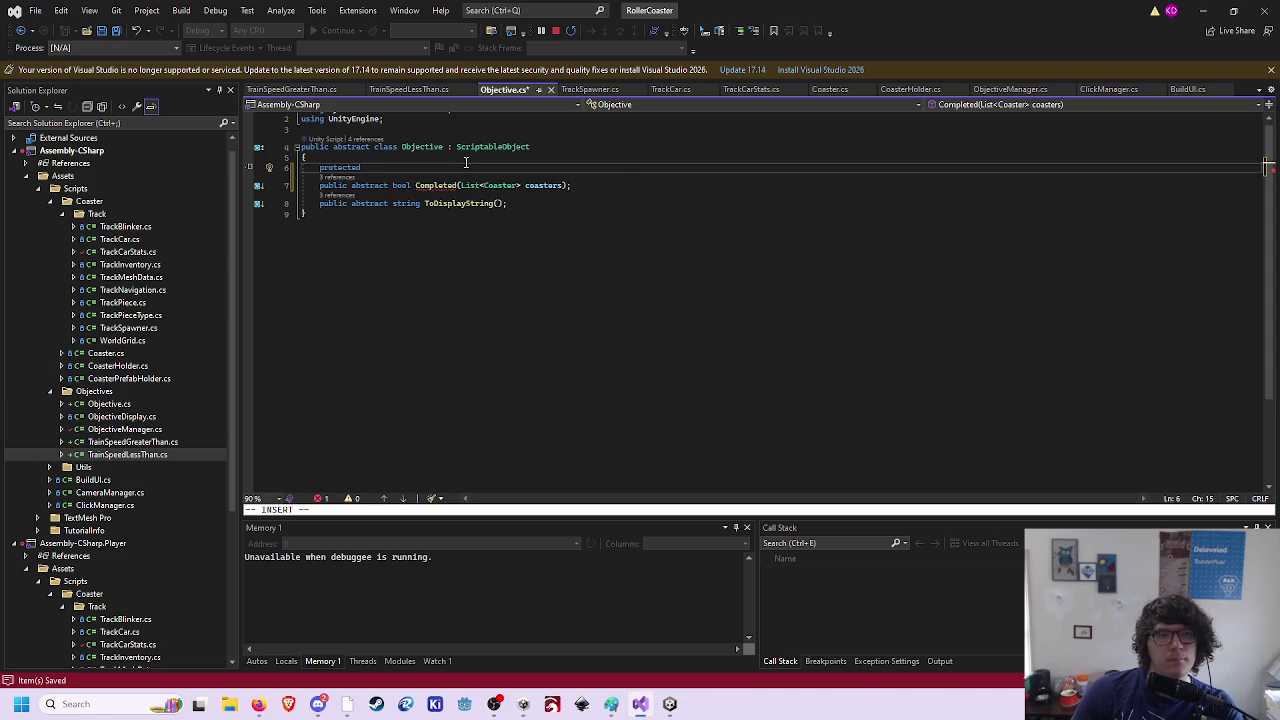
pyautogui.write('bool complet')
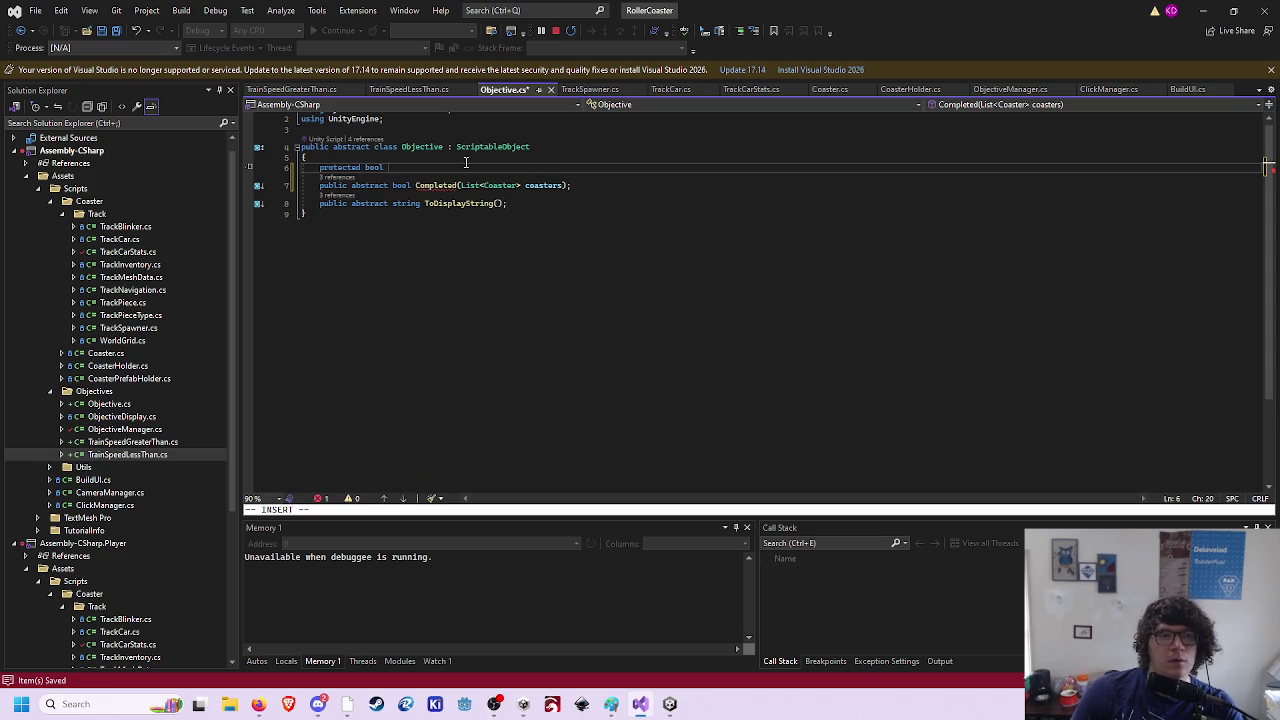
pyautogui.hotkey('ctrl', 'shift', 'Left')
pyautogui.write('IsCompleted')
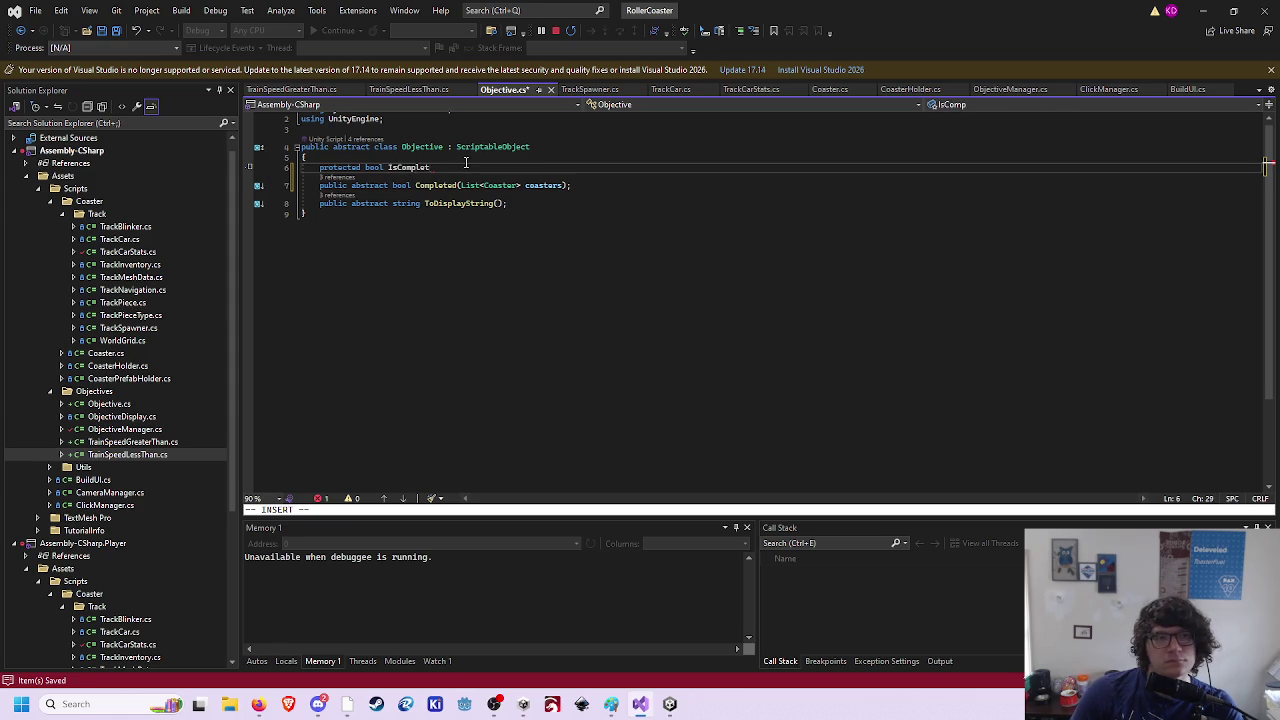
pyautogui.write(' {')
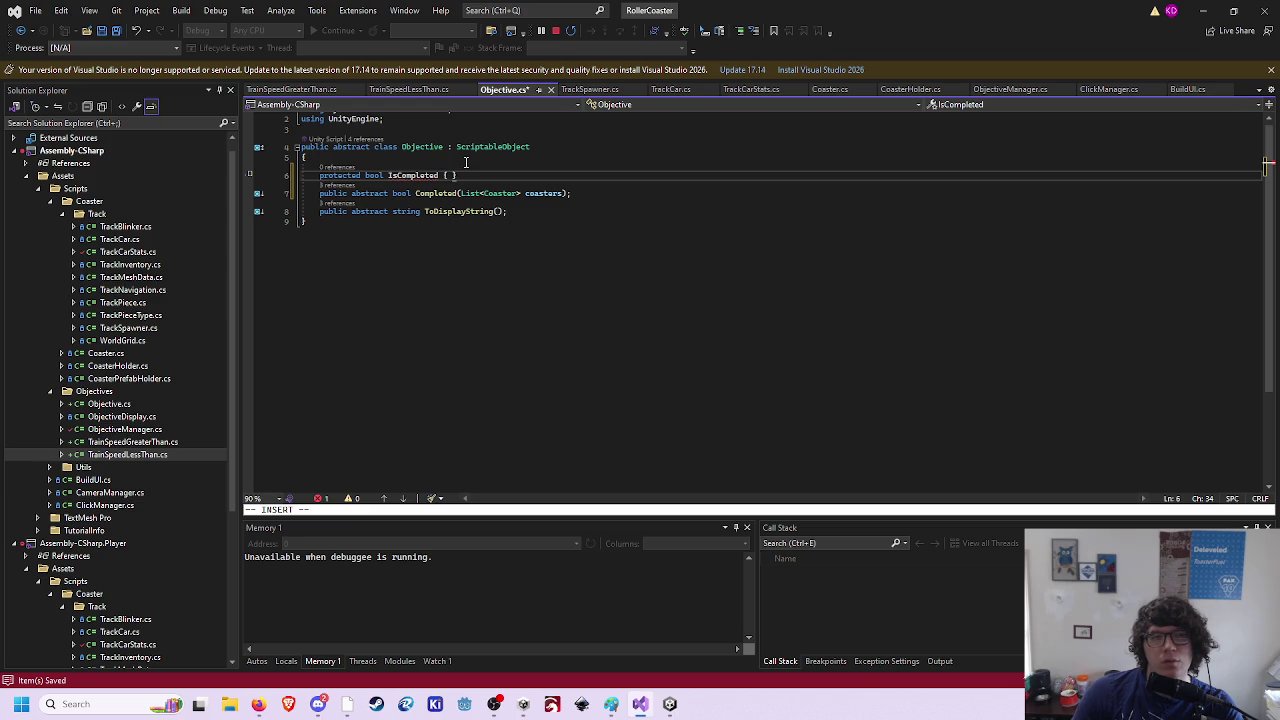
# - Give IsCompleted accessors '{ get; private set; }' to finish the property
pyautogui.write('get; pria')
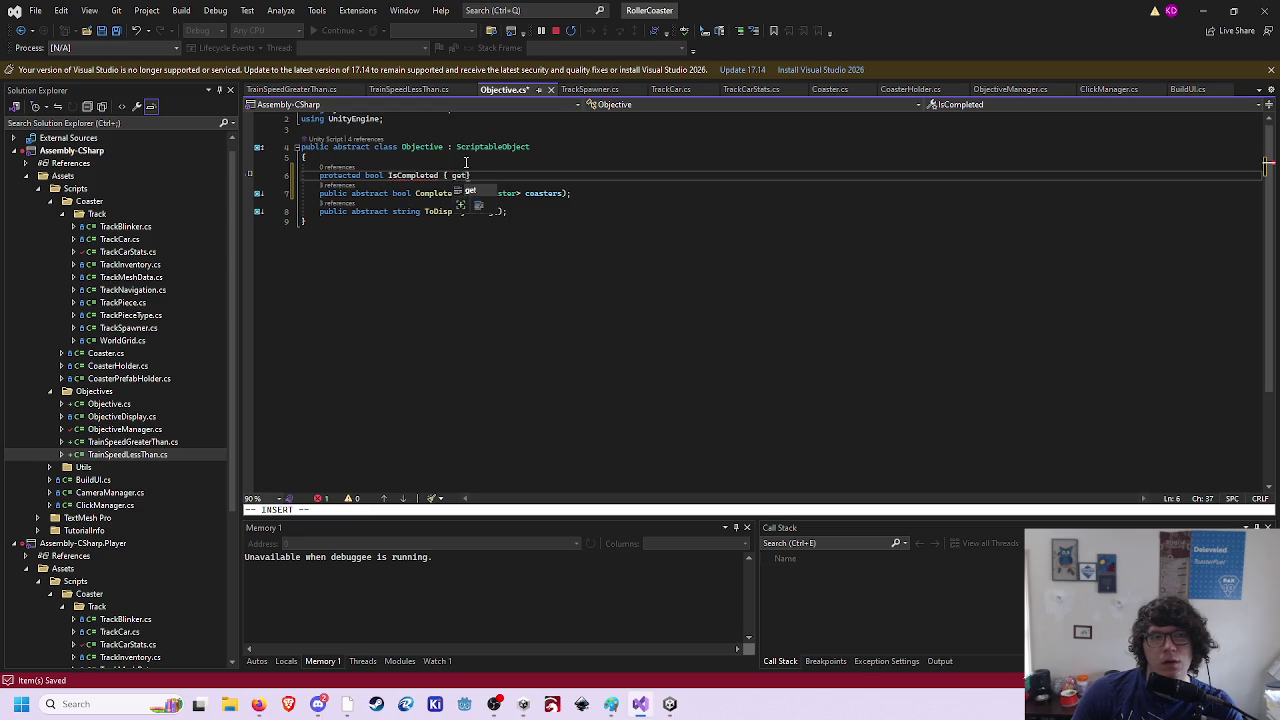
pyautogui.press('BackSpace')
pyautogui.write('v')
pyautogui.press('Tab')
pyautogui.write('set;')
pyautogui.press('Down')
pyautogui.press('k')
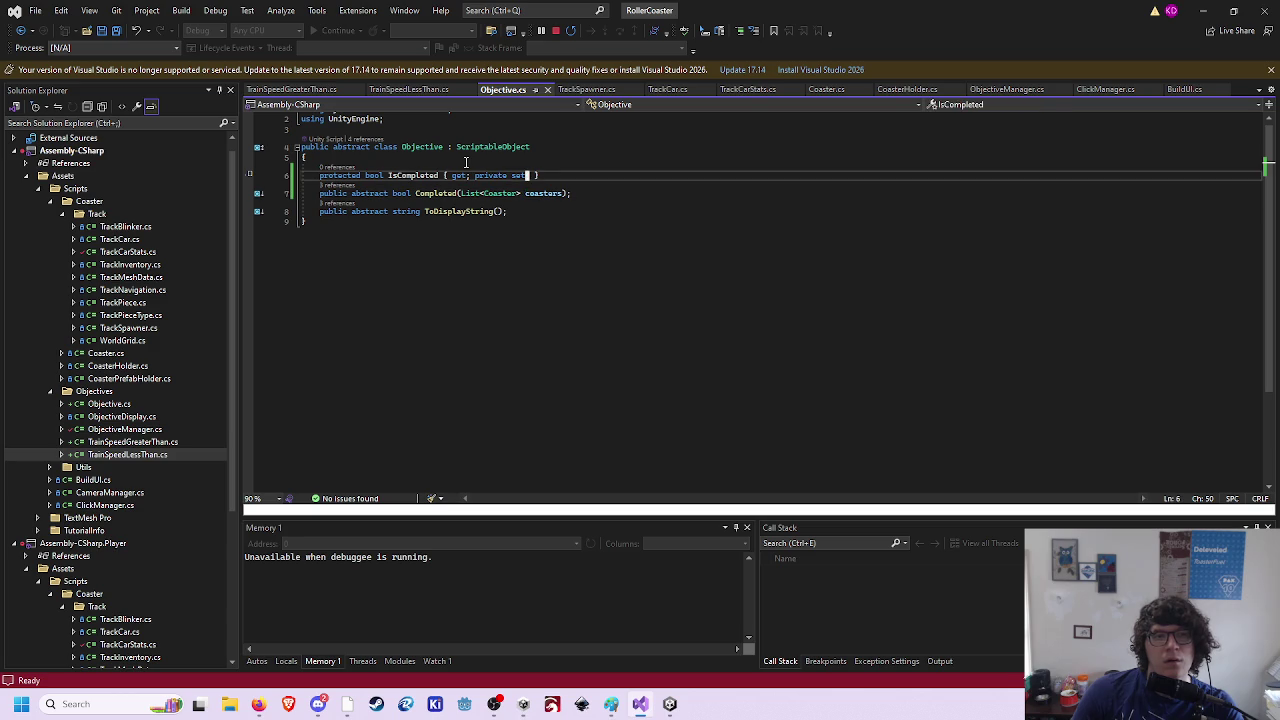
pyautogui.press('o')
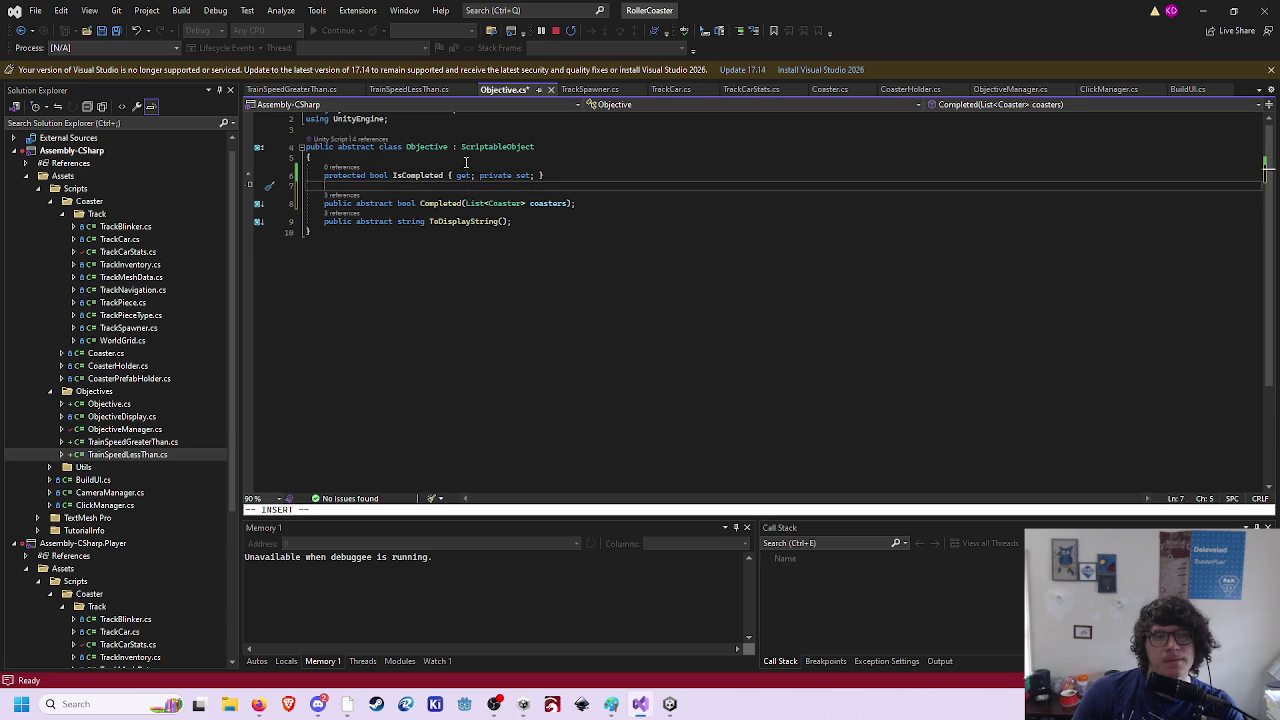
# - Duplicate the abstract Completed declaration into a non-abstract Completed method with a body
pyautogui.write('public ')
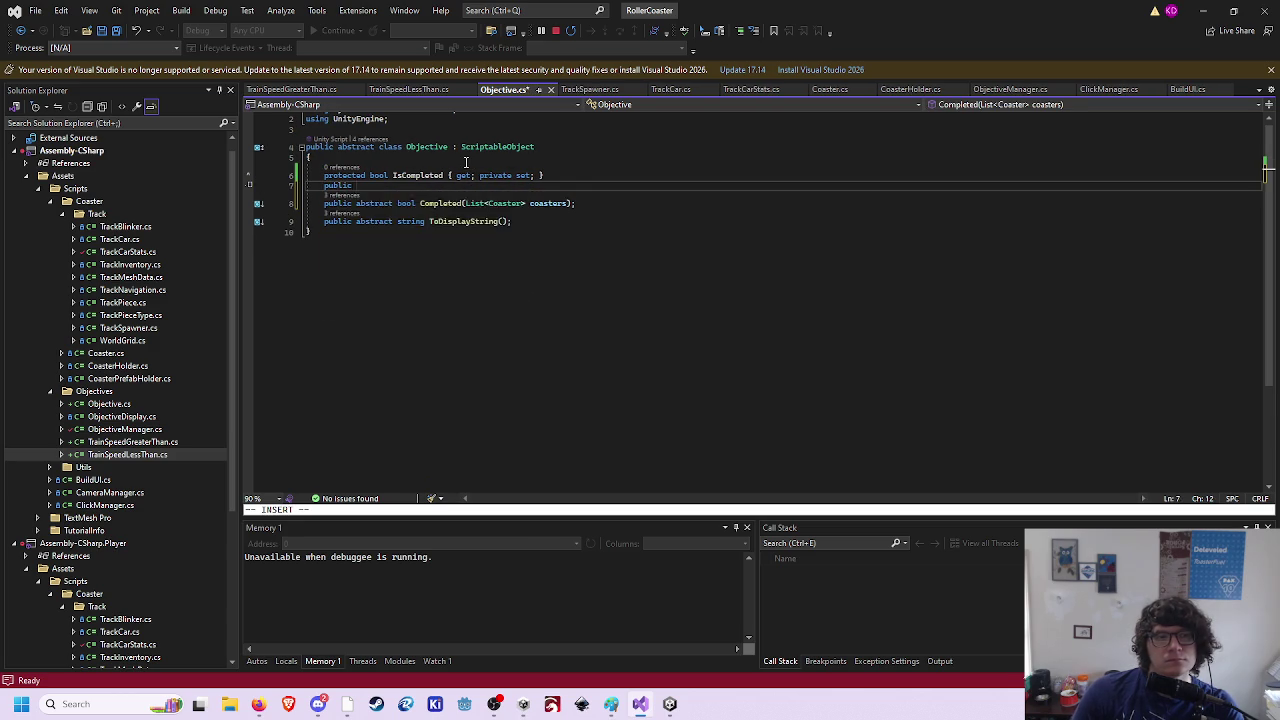
pyautogui.write('abstract  bool')
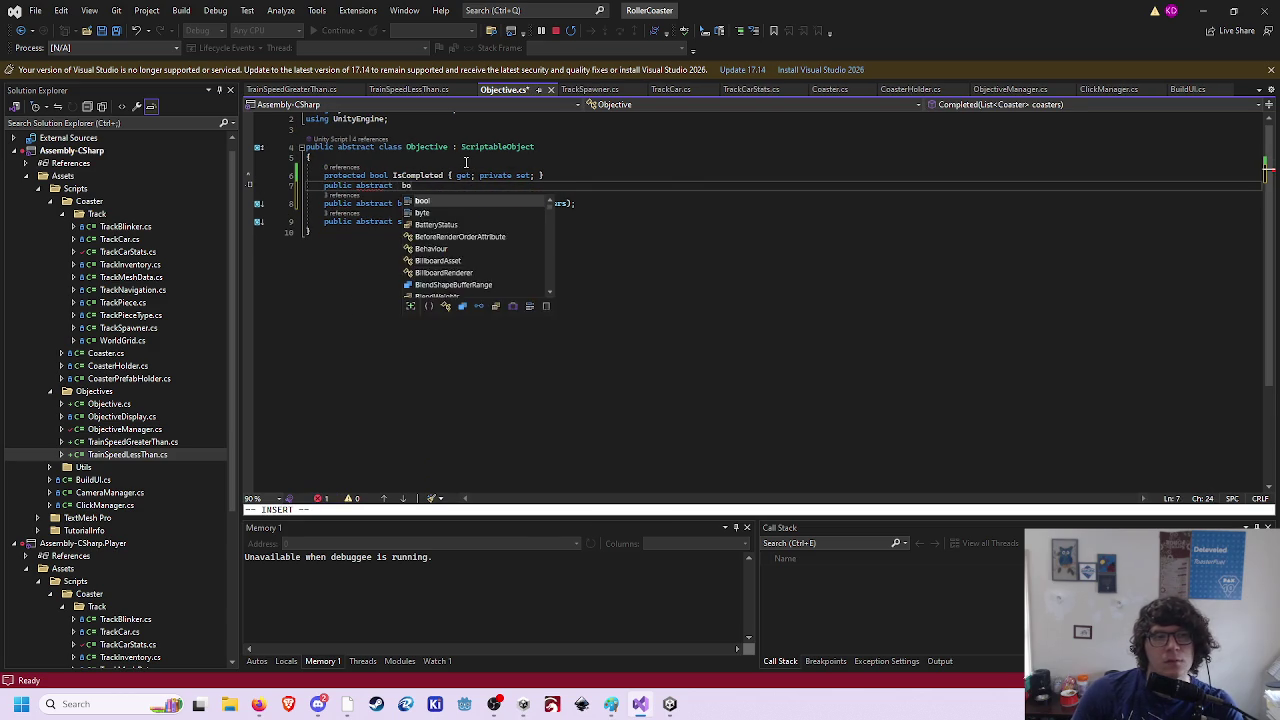
pyautogui.press('Escape')
pyautogui.press('u')
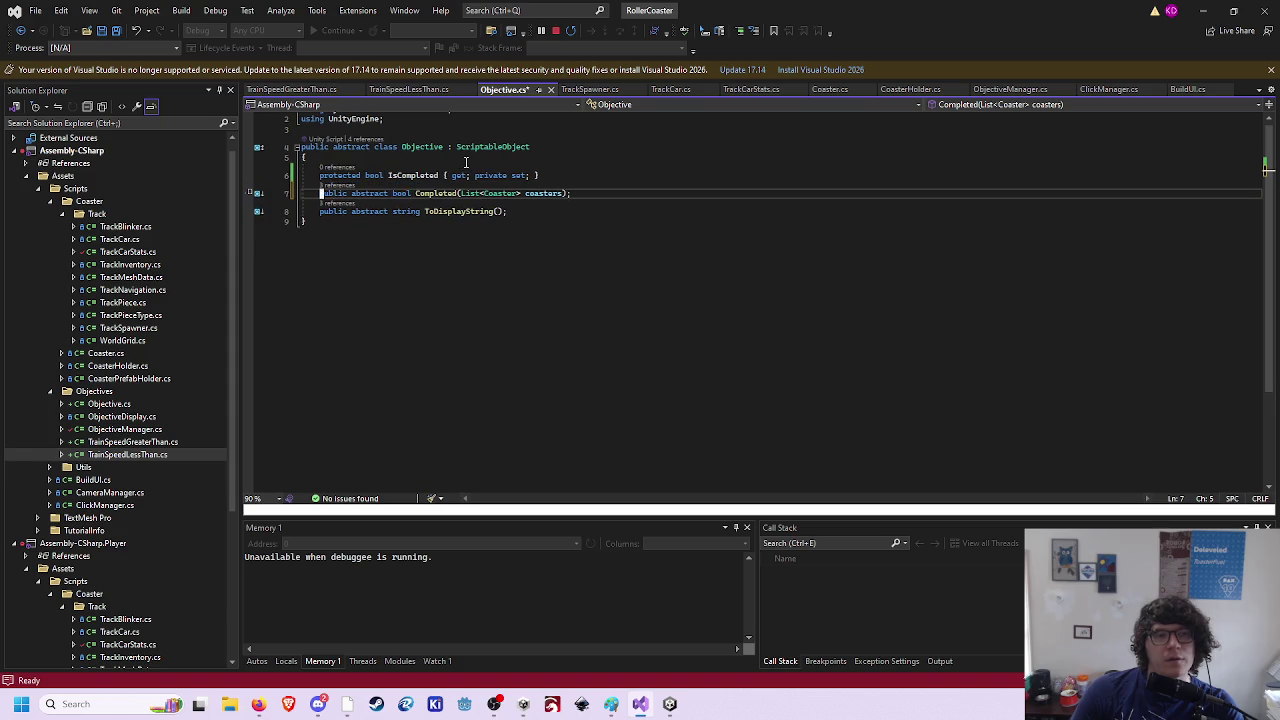
pyautogui.press('y')
pyautogui.press('y')
pyautogui.press('P')
pyautogui.press('w')
pyautogui.press('d')
pyautogui.press('w')
pyautogui.press('A')
pyautogui.press('BackSpace')
pyautogui.press('Return')
pyautogui.write('{')
pyautogui.press('Return')
# - Make the abstract Completed declaration protected and move it below ToDisplayString
pyautogui.press('Escape')
pyautogui.press('j')
pyautogui.press('j')
pyautogui.press('w')
pyautogui.press('w')
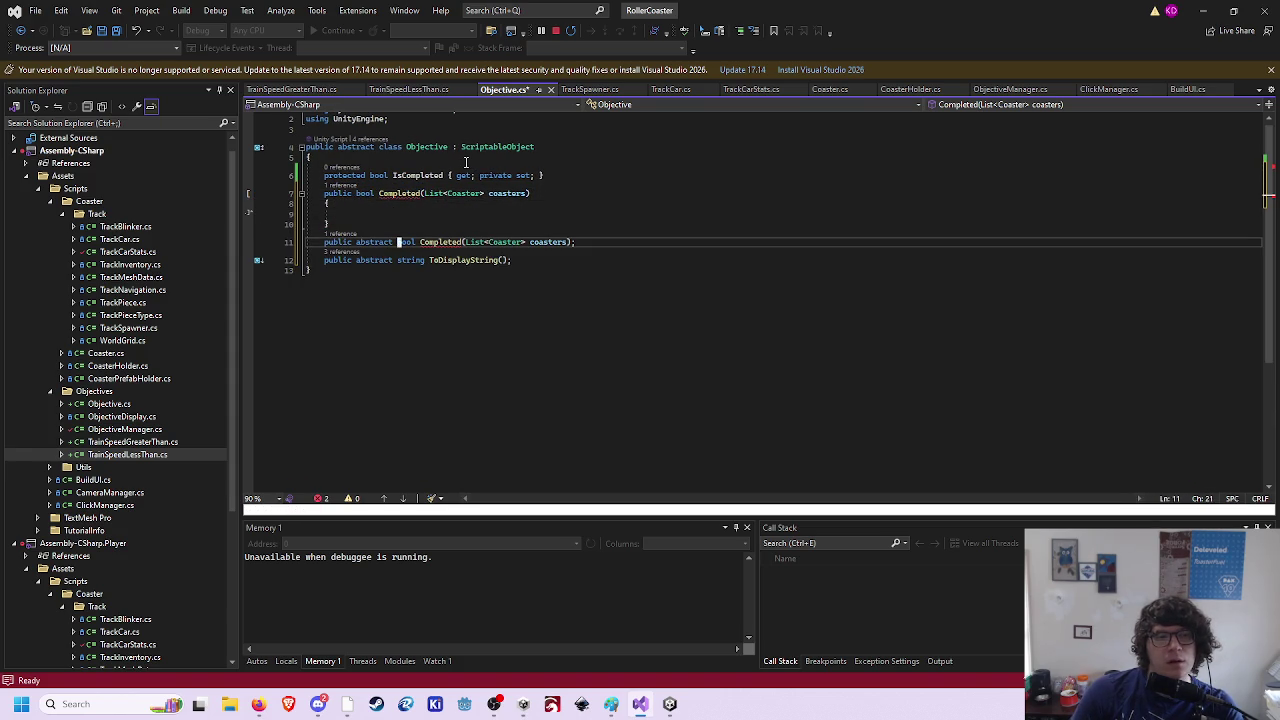
pyautogui.press('^')
pyautogui.write('dwi')
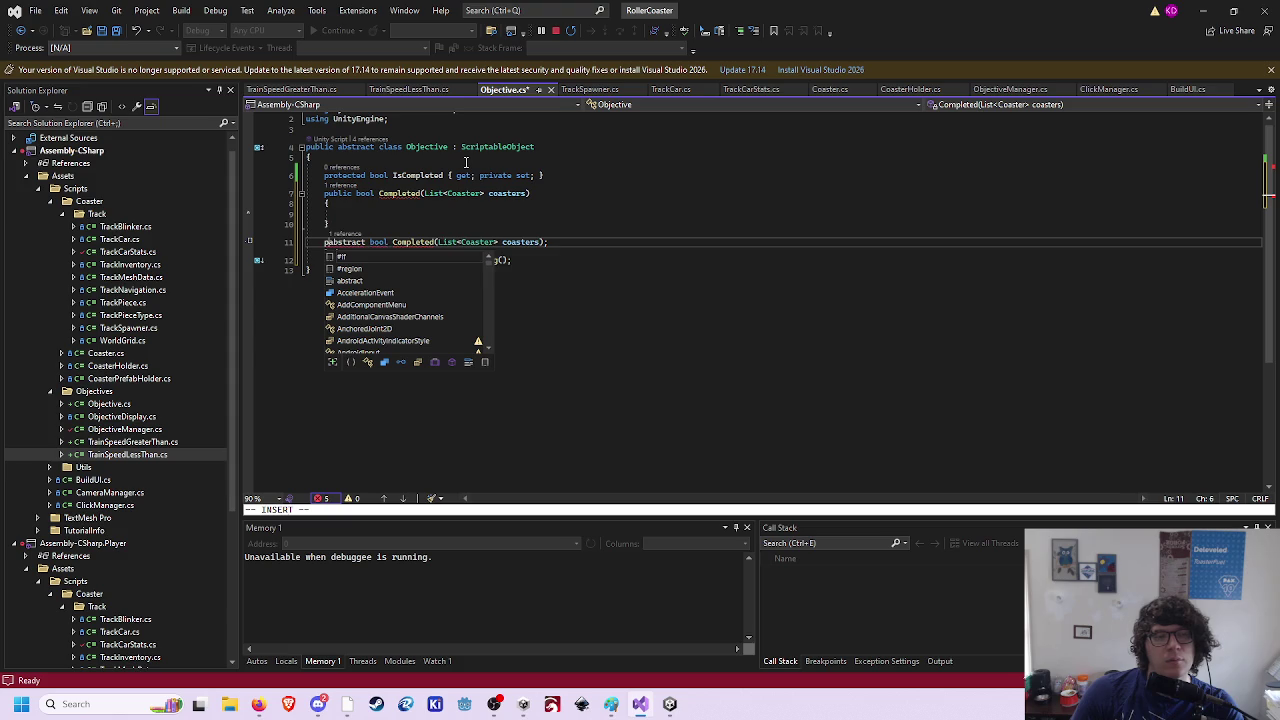
pyautogui.write('prot')
pyautogui.write('ected')
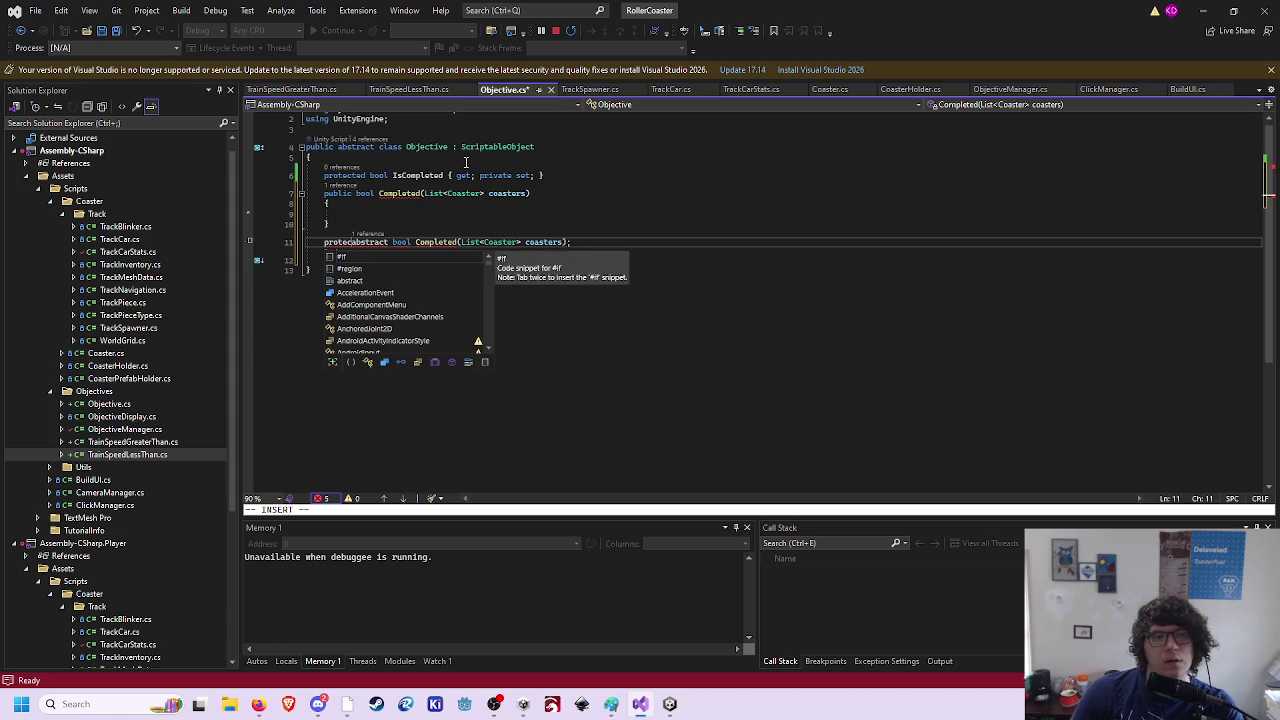
pyautogui.press('Escape')
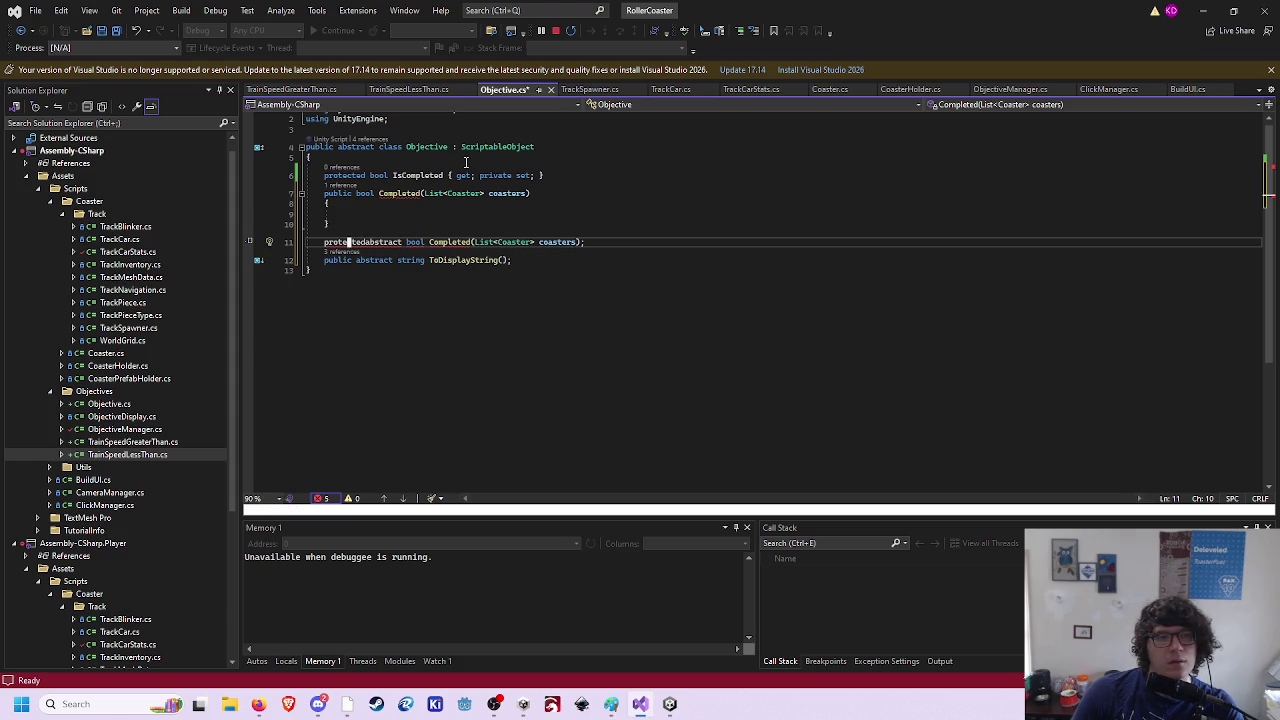
pyautogui.press('l')
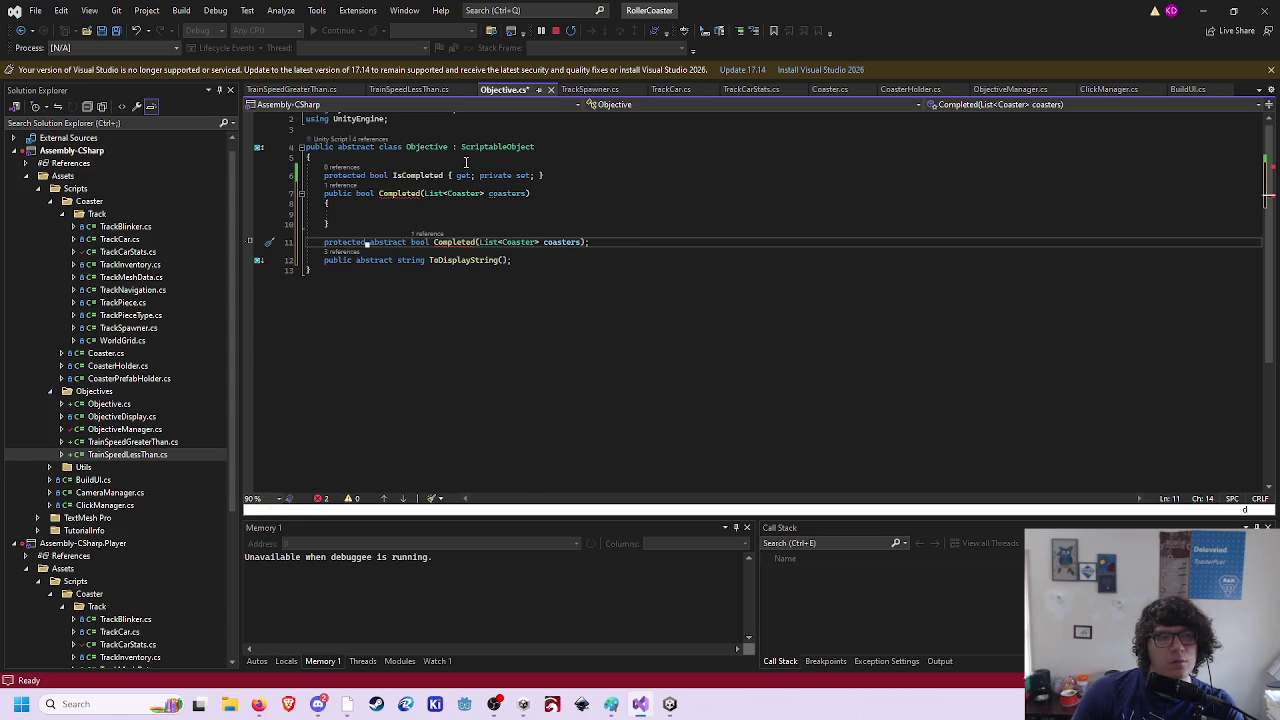
pyautogui.press('d')
pyautogui.press('d')
pyautogui.press('p')
pyautogui.press('k')
pyautogui.press('k')
# - Close the Completed method body and rename the abstract method to CheckCompleted
pyautogui.write('}')
pyautogui.press('Escape')
pyautogui.press('j')
pyautogui.press('j')
pyautogui.press('0')
pyautogui.press('w')
pyautogui.press('w')
pyautogui.press('w')
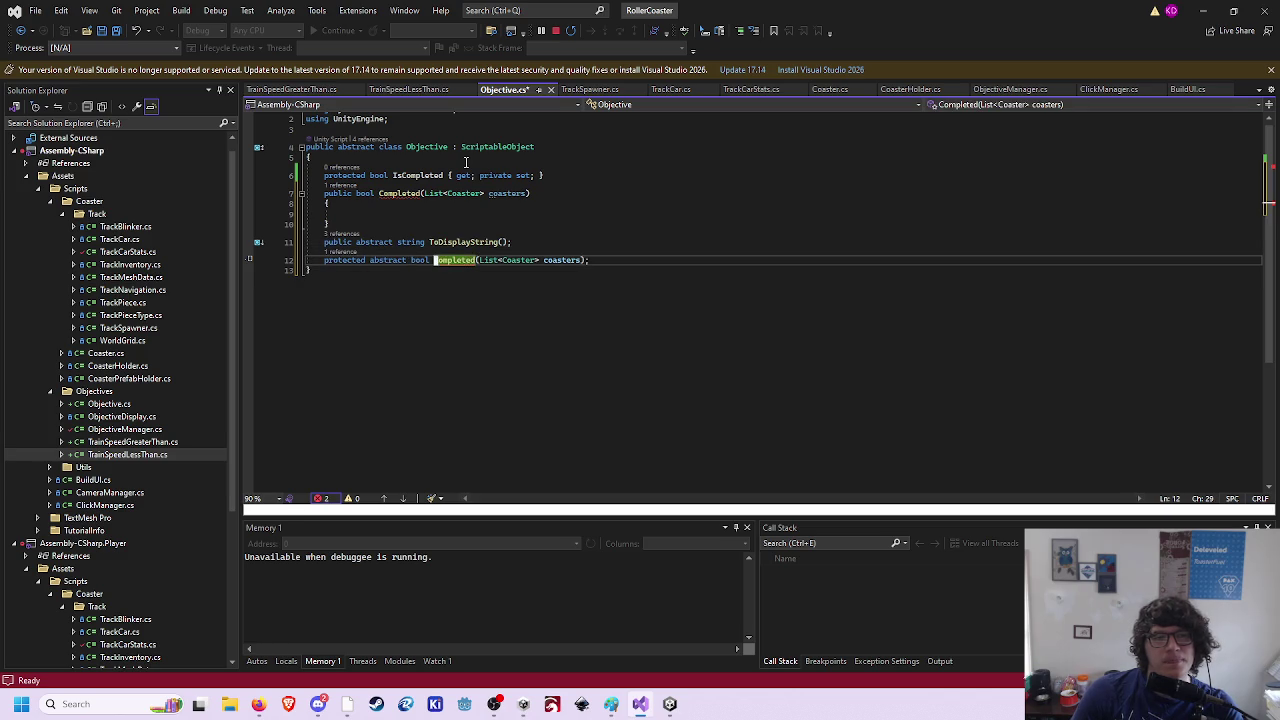
pyautogui.write('iCheck')
pyautogui.press('Escape')
# - Fill Completed with 'IsCompleted = CheckCompleted(coasters); return IsCompleted;' and save Objective.cs
pyautogui.press('k')
pyautogui.press('k')
pyautogui.press('k')
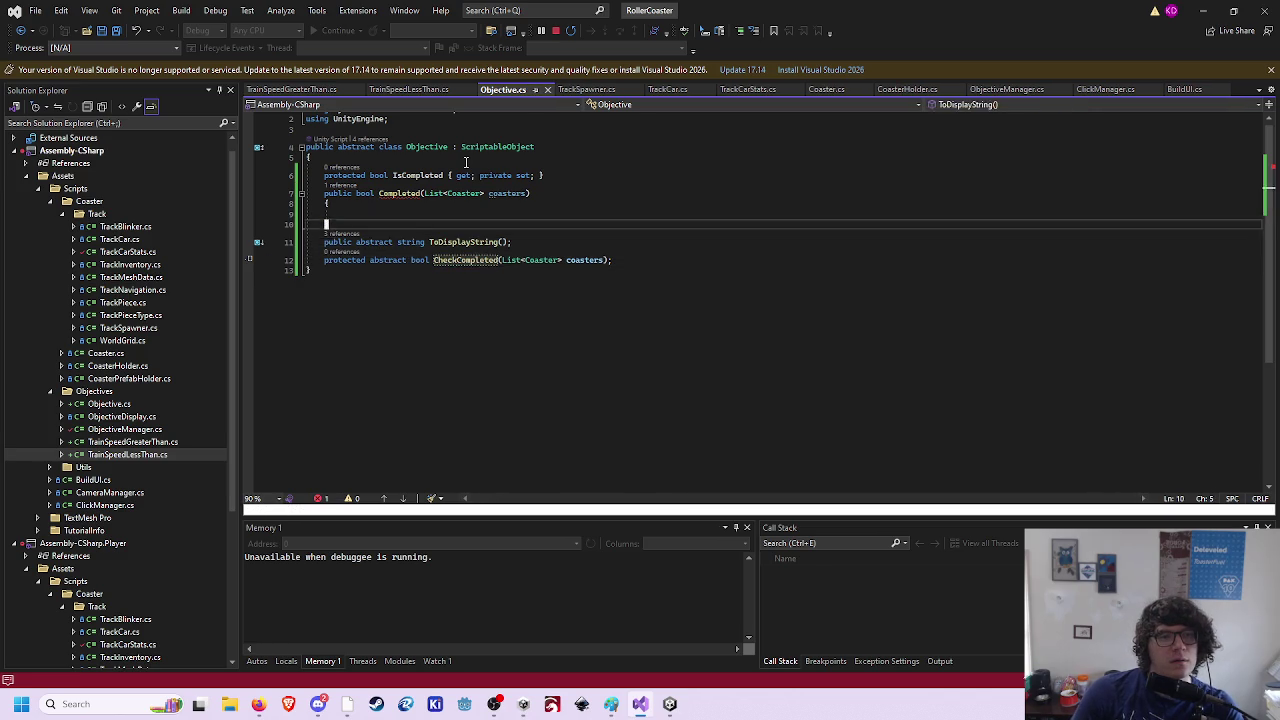
pyautogui.hotkey('shift', 'o')
pyautogui.write('IsCompleted = CheckCompleted')
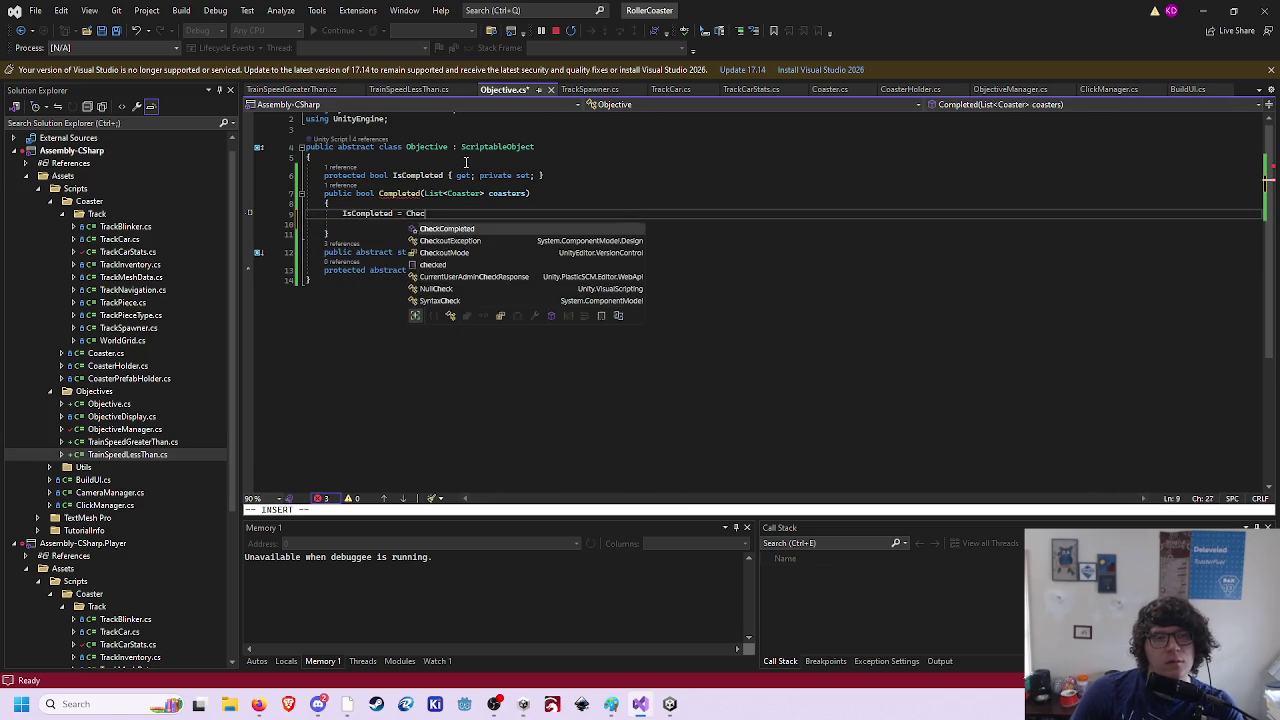
pyautogui.write('(coasters)')
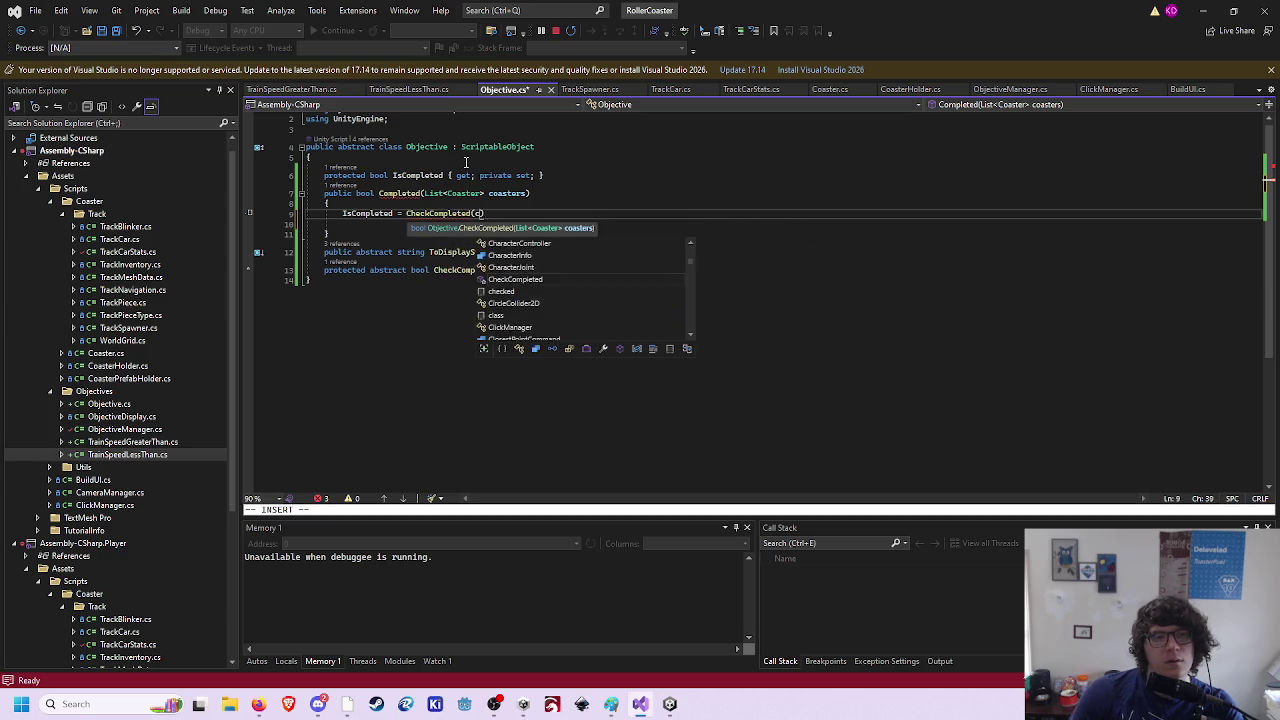
pyautogui.write(';')
pyautogui.press('Return')
pyautogui.write('return Is')
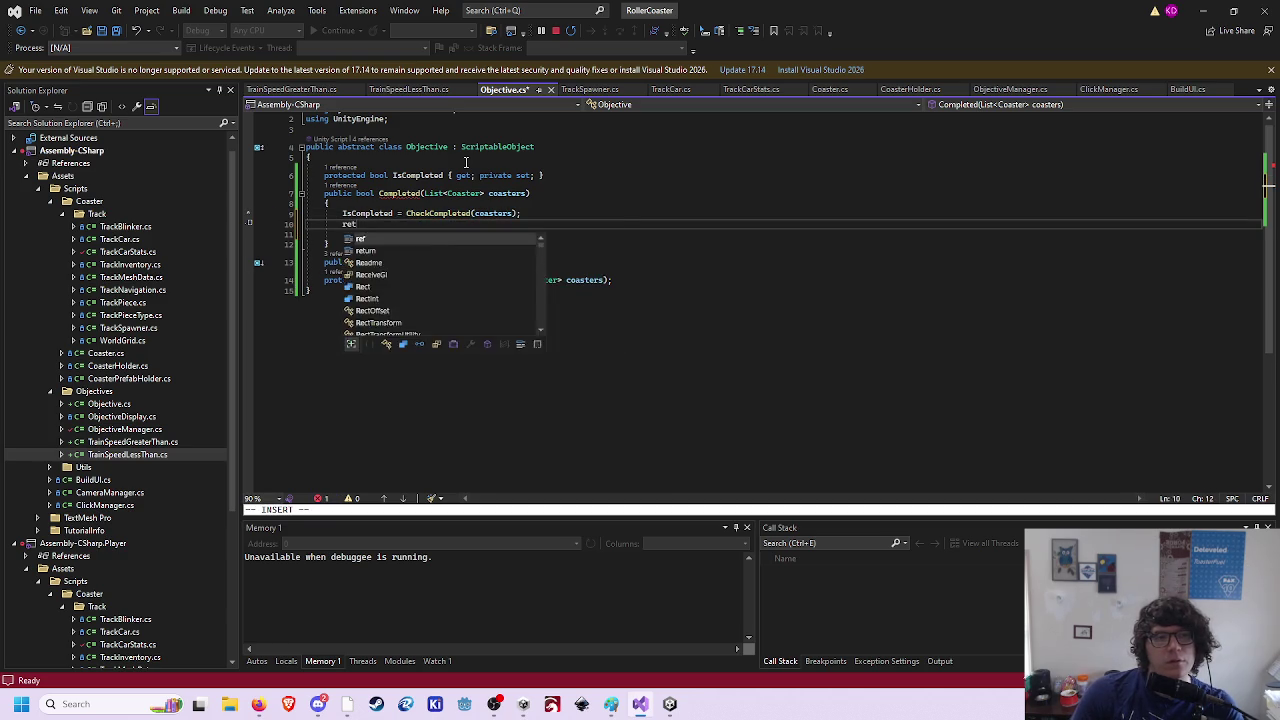
pyautogui.press('Tab')
pyautogui.write(';')
pyautogui.press('Escape')
pyautogui.press('O')
pyautogui.press('Escape')
pyautogui.hotkey('ctrl', 's')
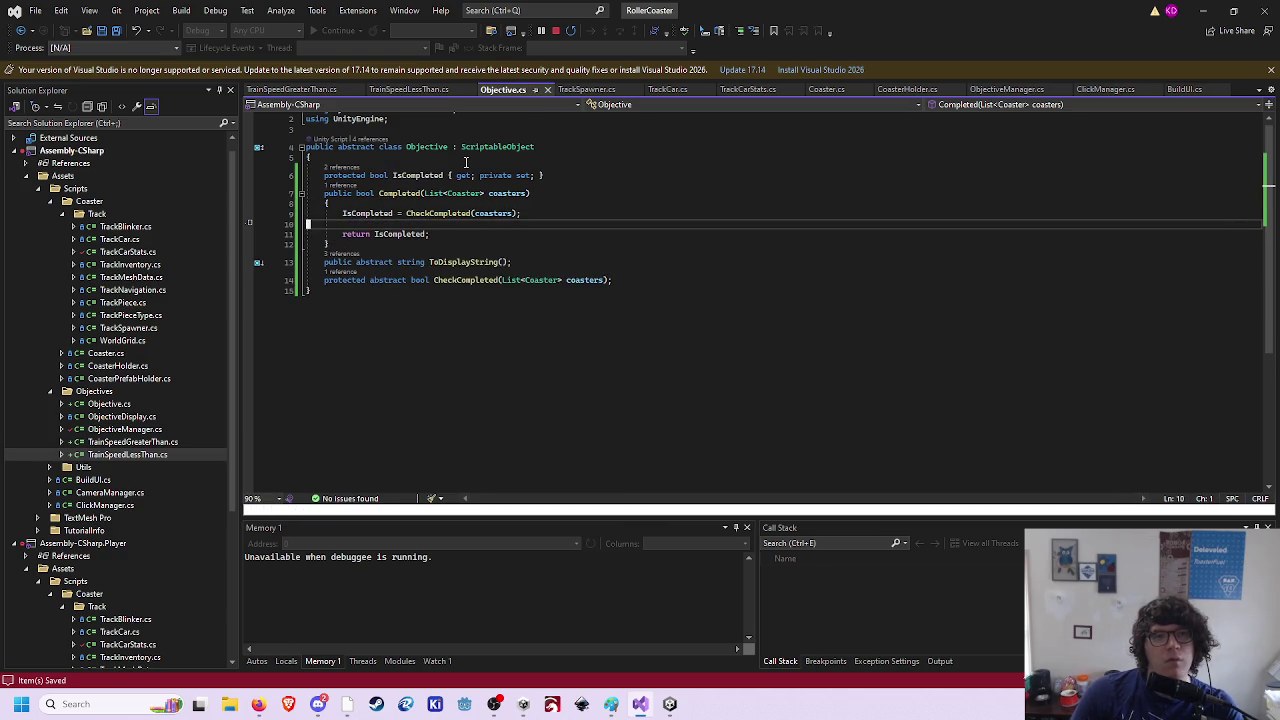
pyautogui.write(':w')
pyautogui.press('Return')
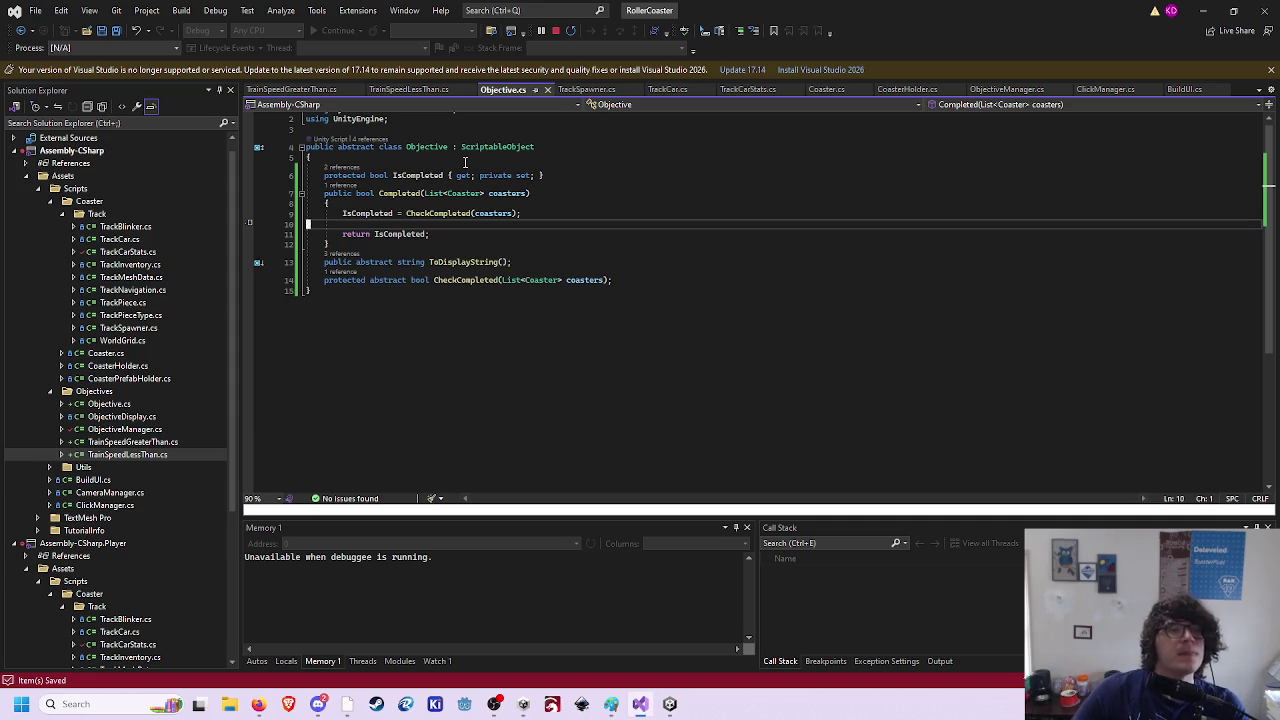
# - Switch to the TrainSpeedGreaterThan.cs editor tab with Ctrl+Tab
pyautogui.hotkey('ctrl', 'Tab')
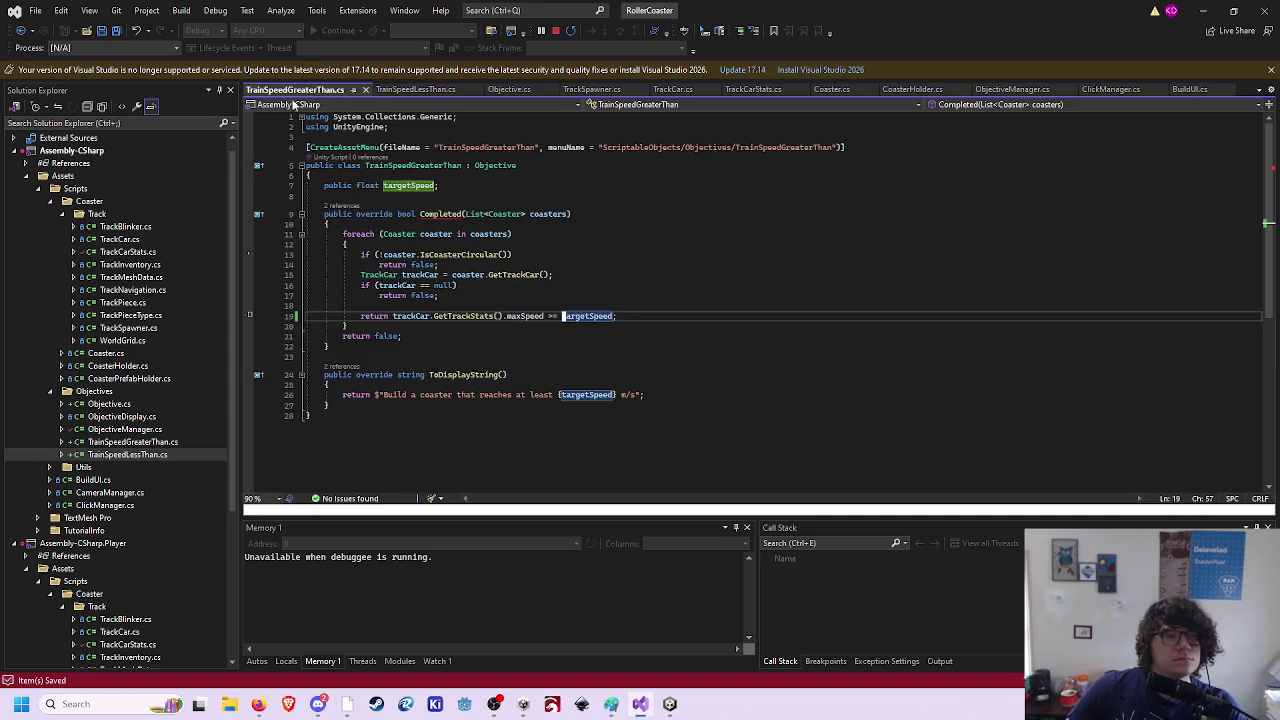
# - In ToDisplayString, store the description string in a 'text' variable
pyautogui.click(475, 385)
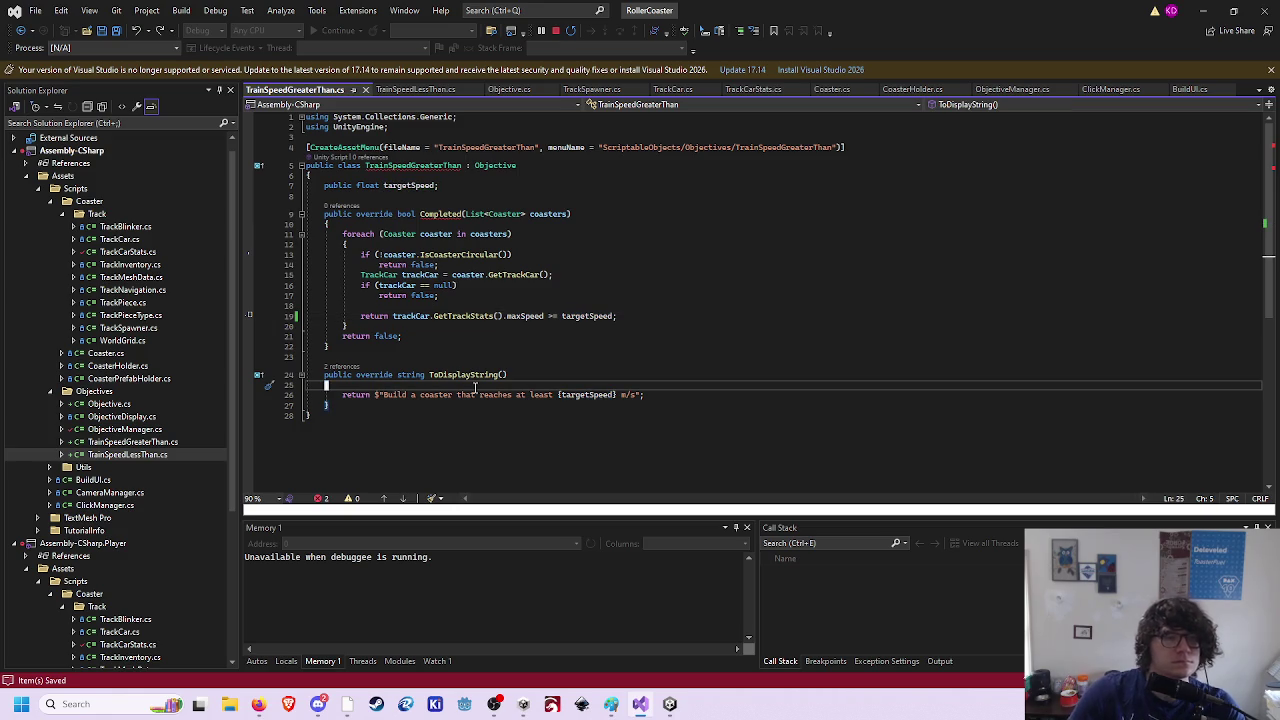
pyautogui.write('o')
pyautogui.write('if(')
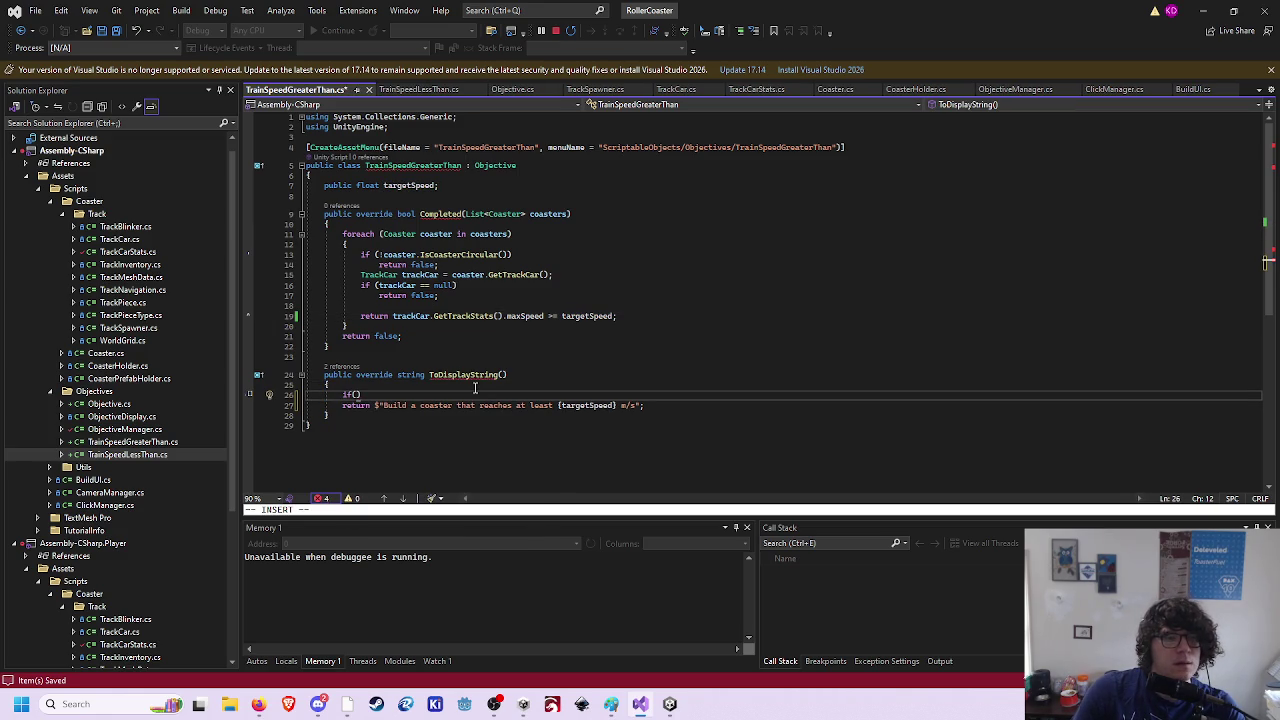
pyautogui.press('Escape')
pyautogui.press('u')
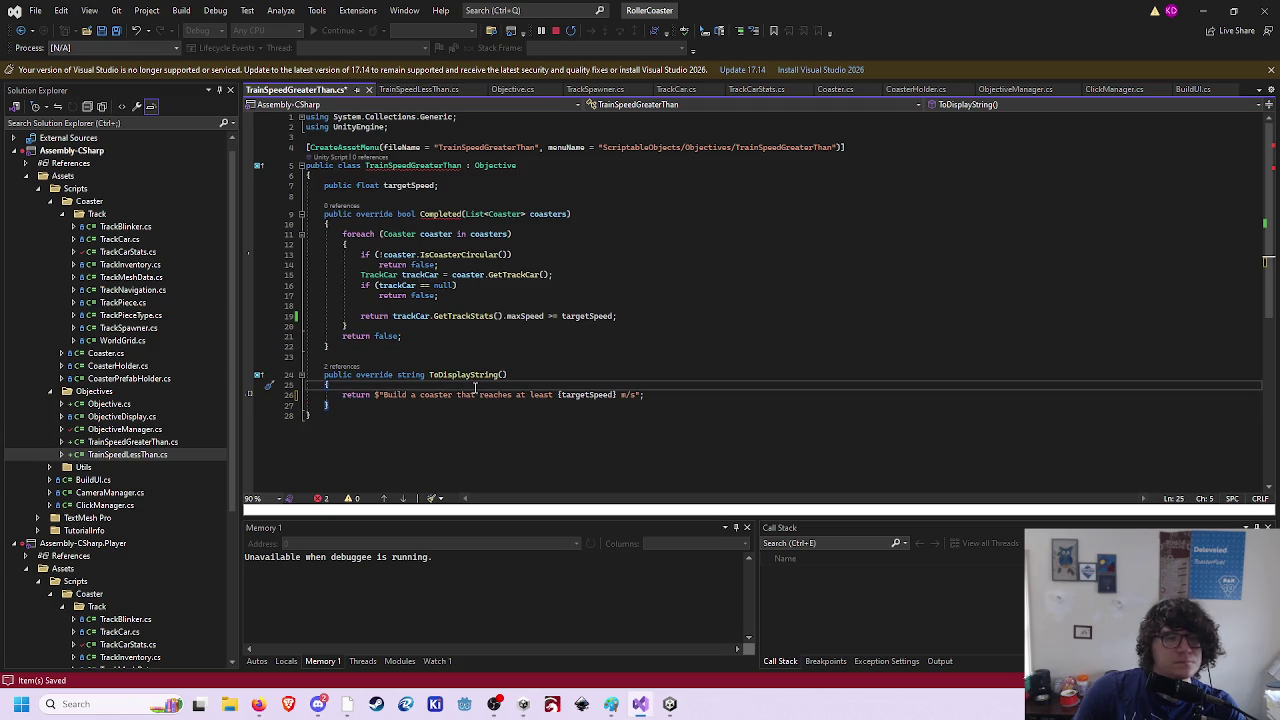
pyautogui.write('ostring ')
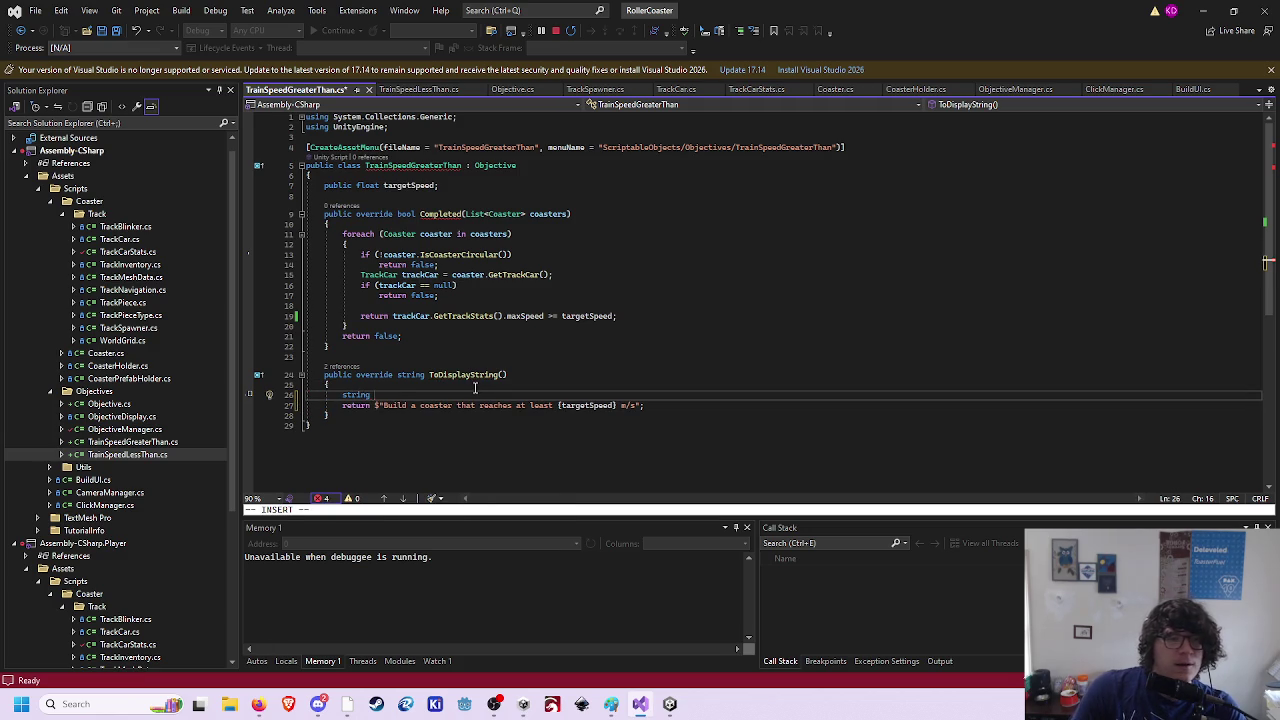
pyautogui.write('xt =')
pyautogui.press('Escape')
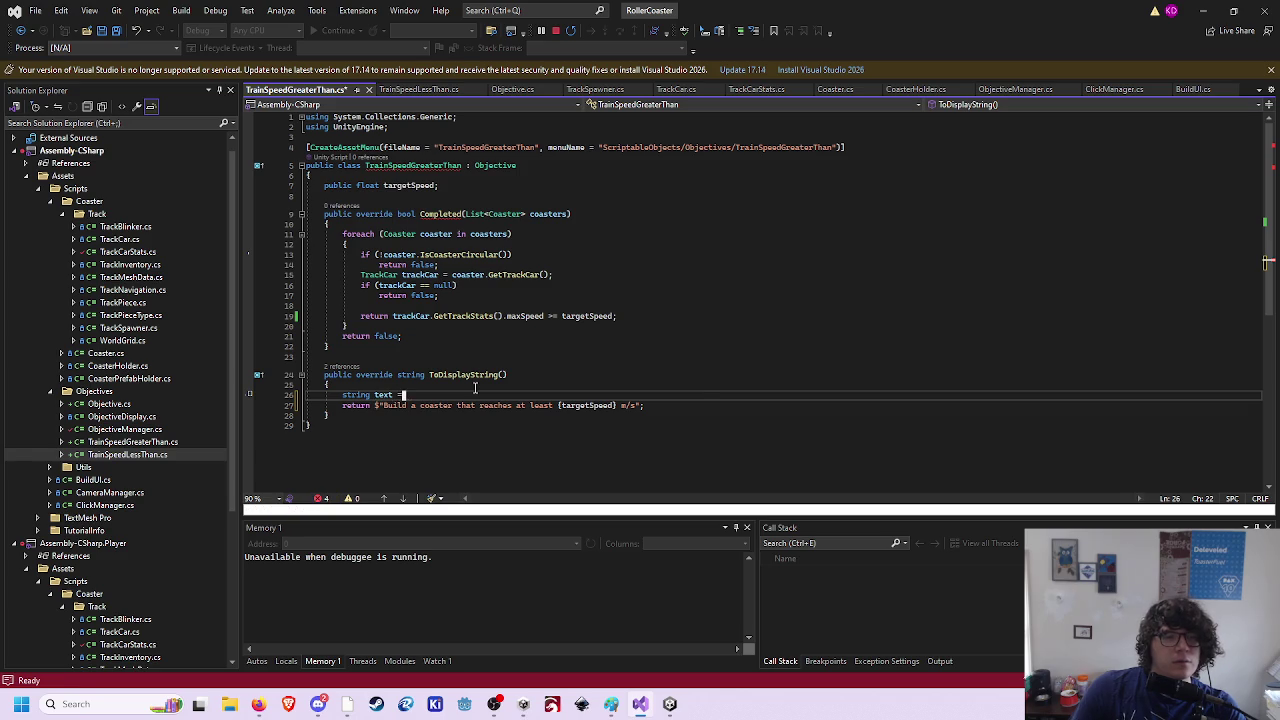
pyautogui.press('J')
# - Return $"<s>{text}</s>" when IsCompleted, otherwise return the plain text
pyautogui.write('dw')
pyautogui.write('oi')
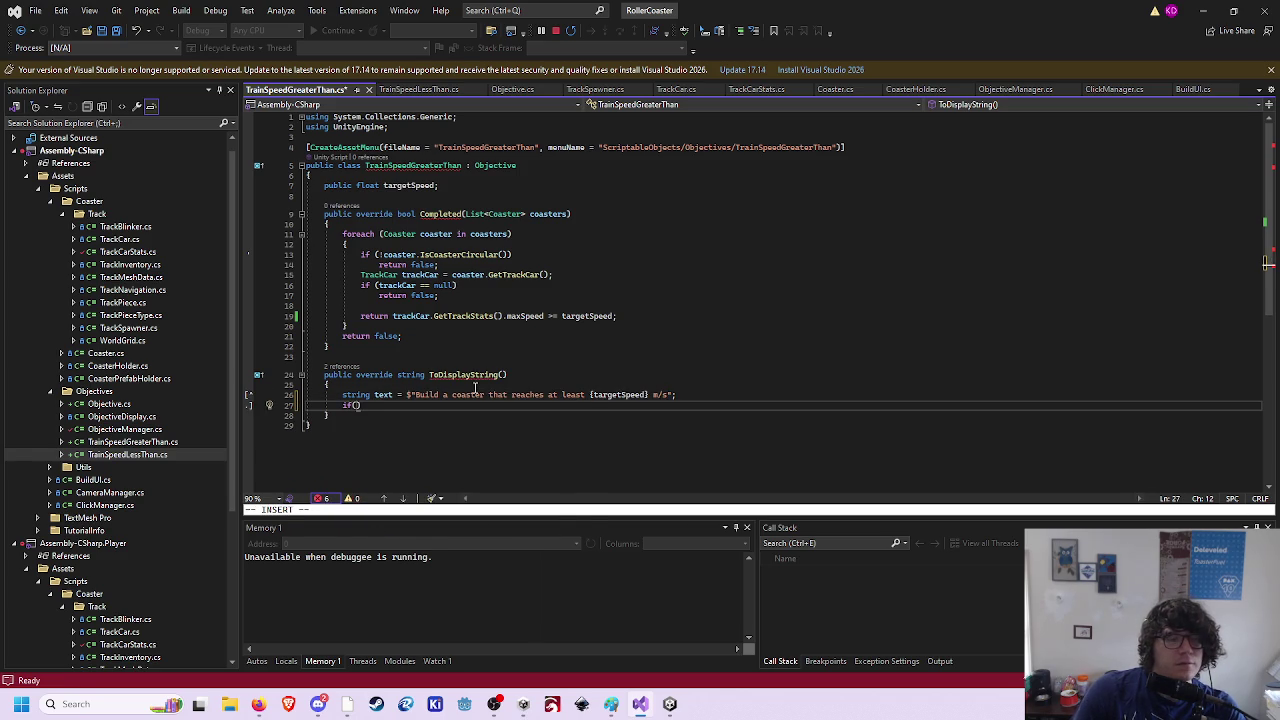
pyautogui.write('f(')
pyautogui.write('IsCompleted')
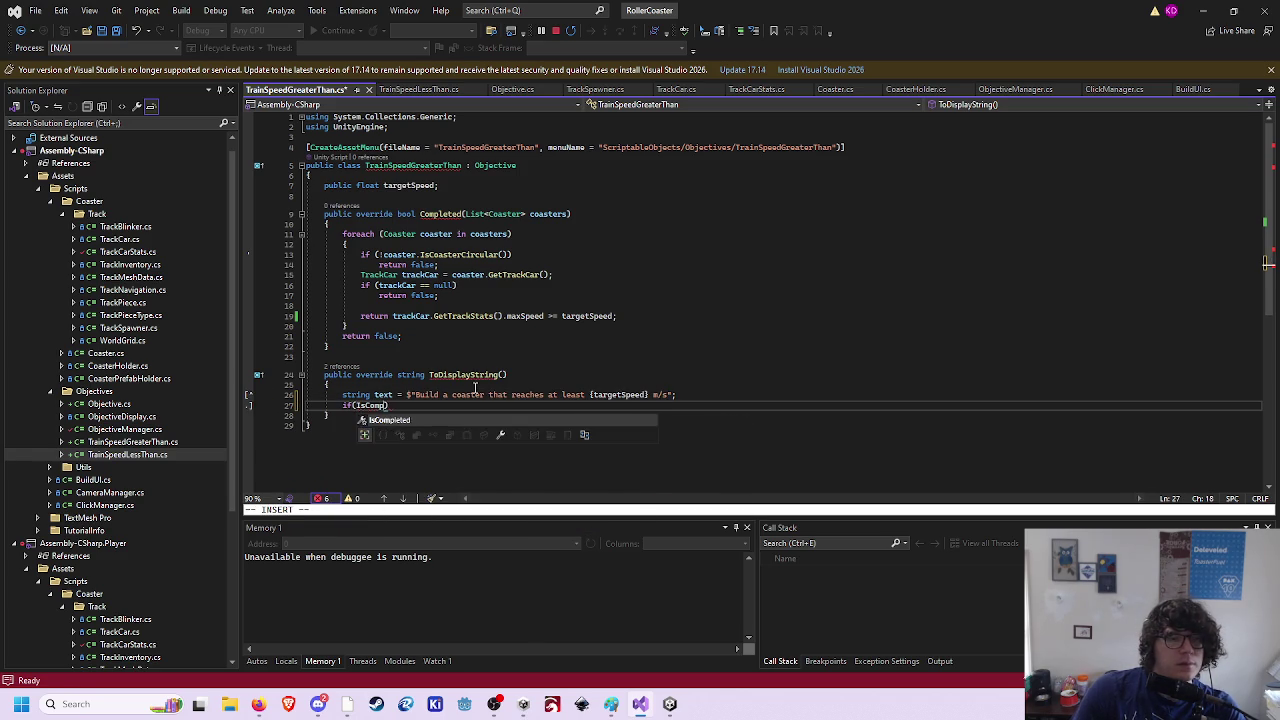
pyautogui.press('Return')
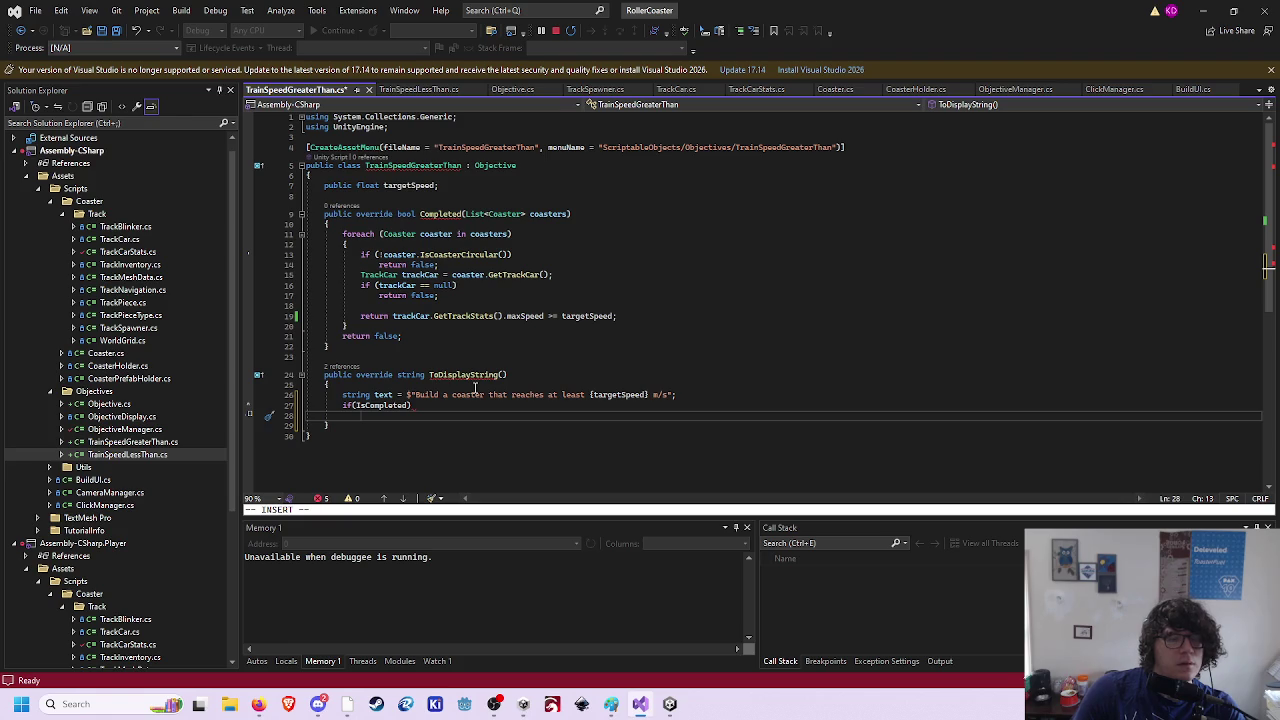
pyautogui.write('return ')
pyautogui.write('$"<s>')
pyautogui.write('{text')
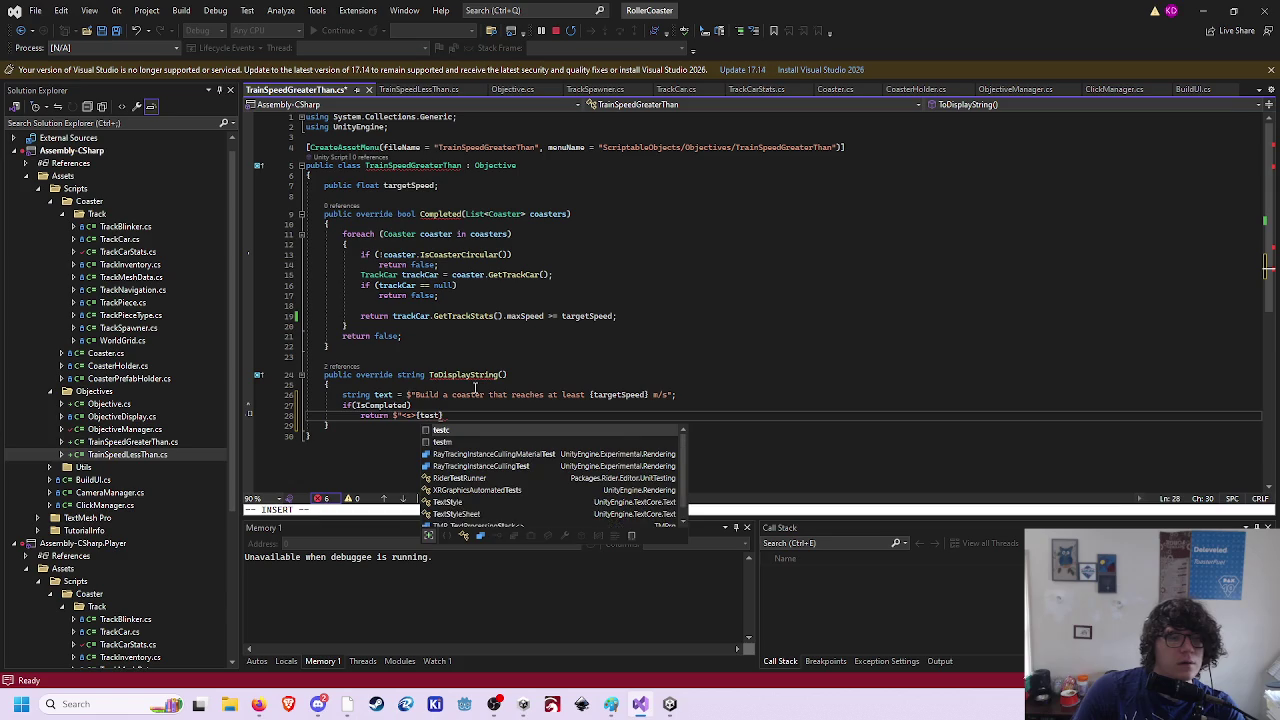
pyautogui.write('}</s')
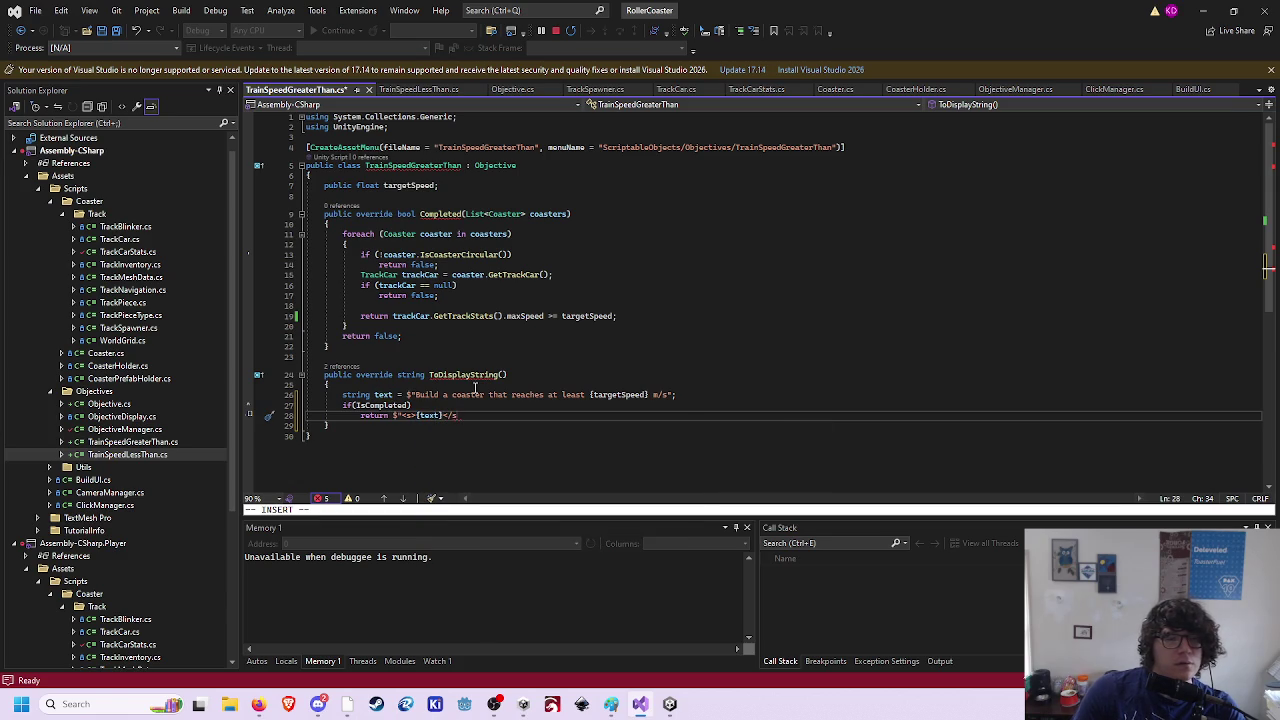
pyautogui.write('>";')
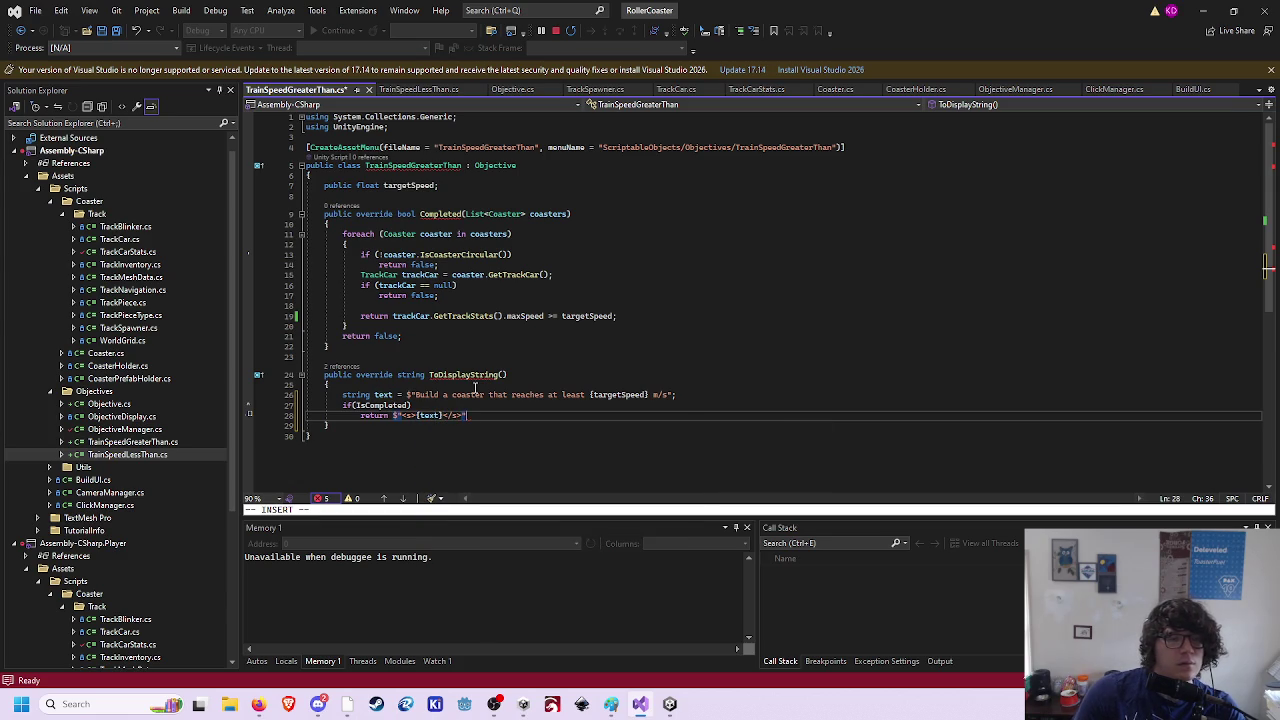
pyautogui.press('Return')
pyautogui.write('return text;')
pyautogui.press('Escape')
pyautogui.press('k')
pyautogui.press('k')
pyautogui.press('b')
pyautogui.press('h')
pyautogui.press('h')
pyautogui.press('h')
pyautogui.press('x')
# - Rename the Completed override to protected override CheckCompleted and save with :w
pyautogui.press('k')
pyautogui.press('k')
pyautogui.press('k')
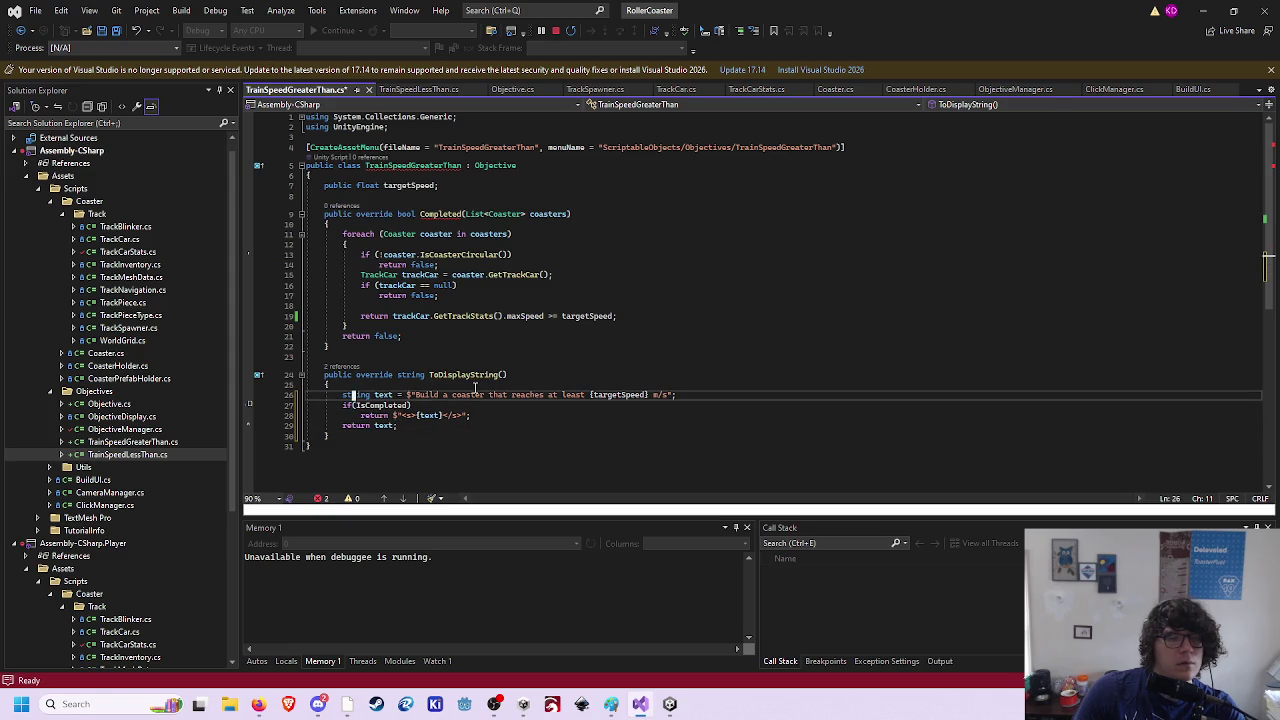
pyautogui.press('w')
pyautogui.press('w')
pyautogui.write('wiCheck')
pyautogui.press('Escape')
pyautogui.write('0dwiprotected')
pyautogui.press('Escape')
pyautogui.write(':w')
pyautogui.press('Return')
pyautogui.press('k')
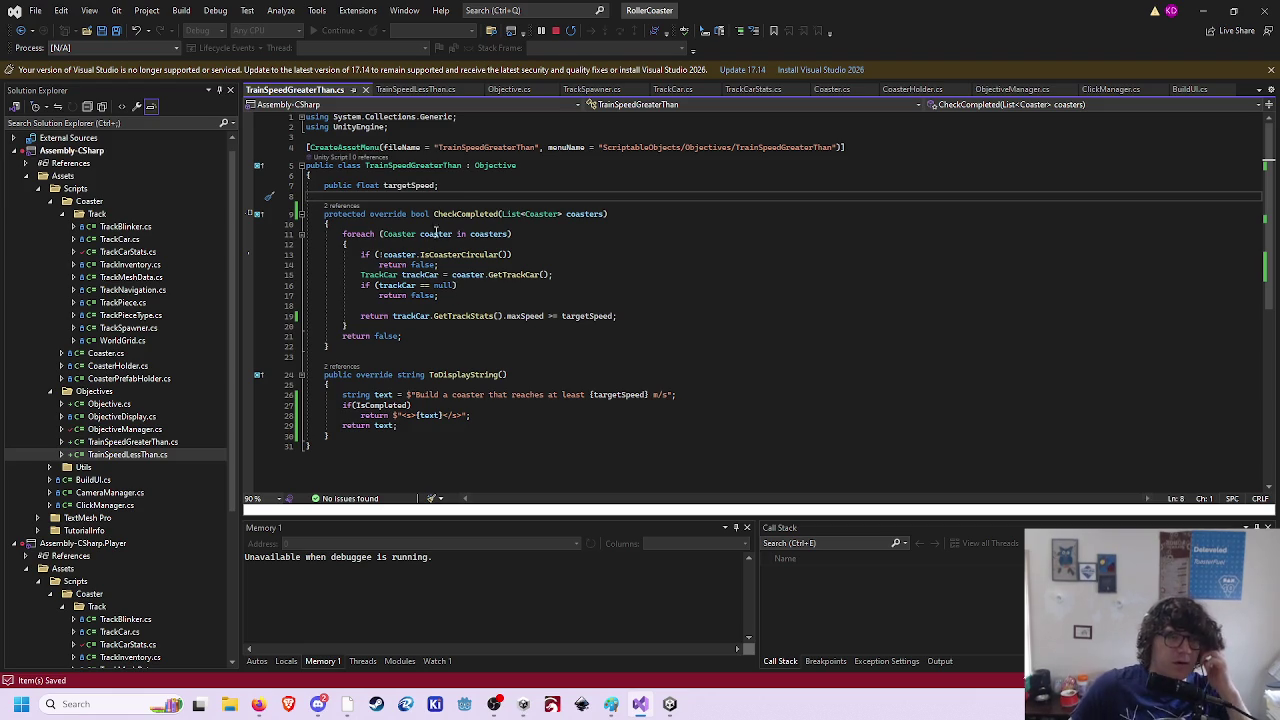
# - Undo and redo to keep the protected CheckCompleted override intact
pyautogui.click(472, 375)
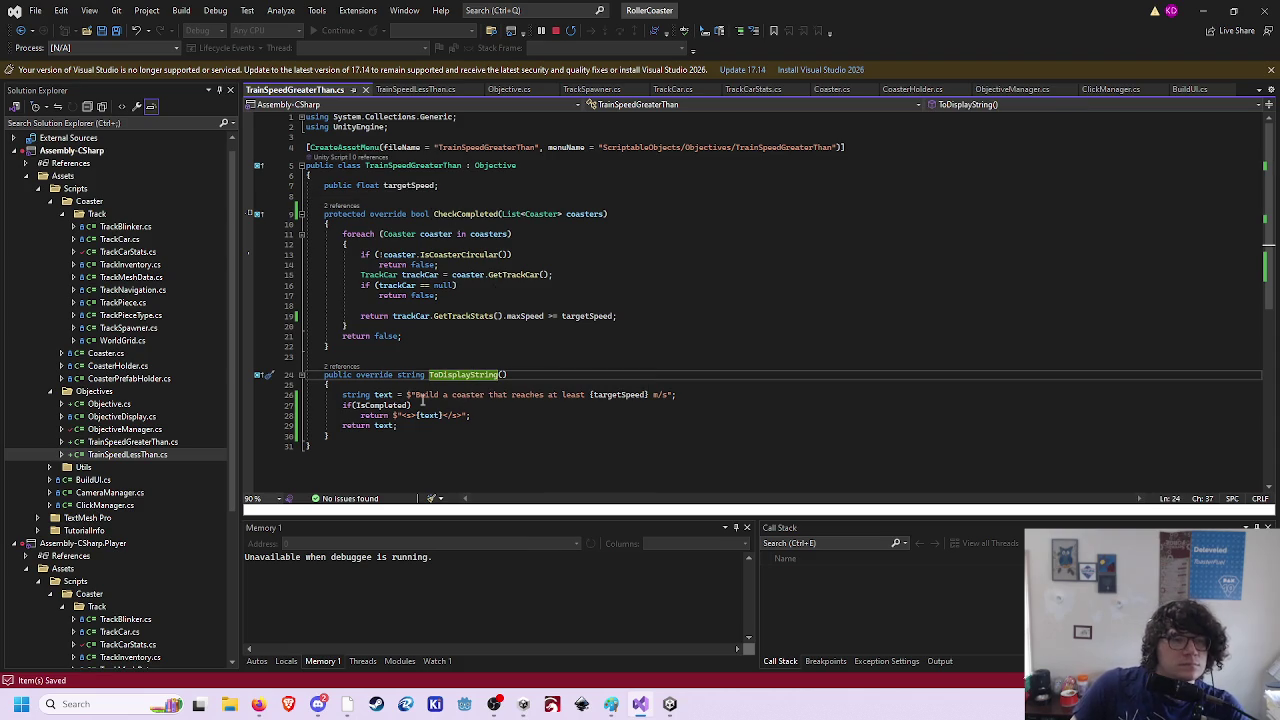
pyautogui.click(478, 395)
pyautogui.hotkey('ctrl', 'z')
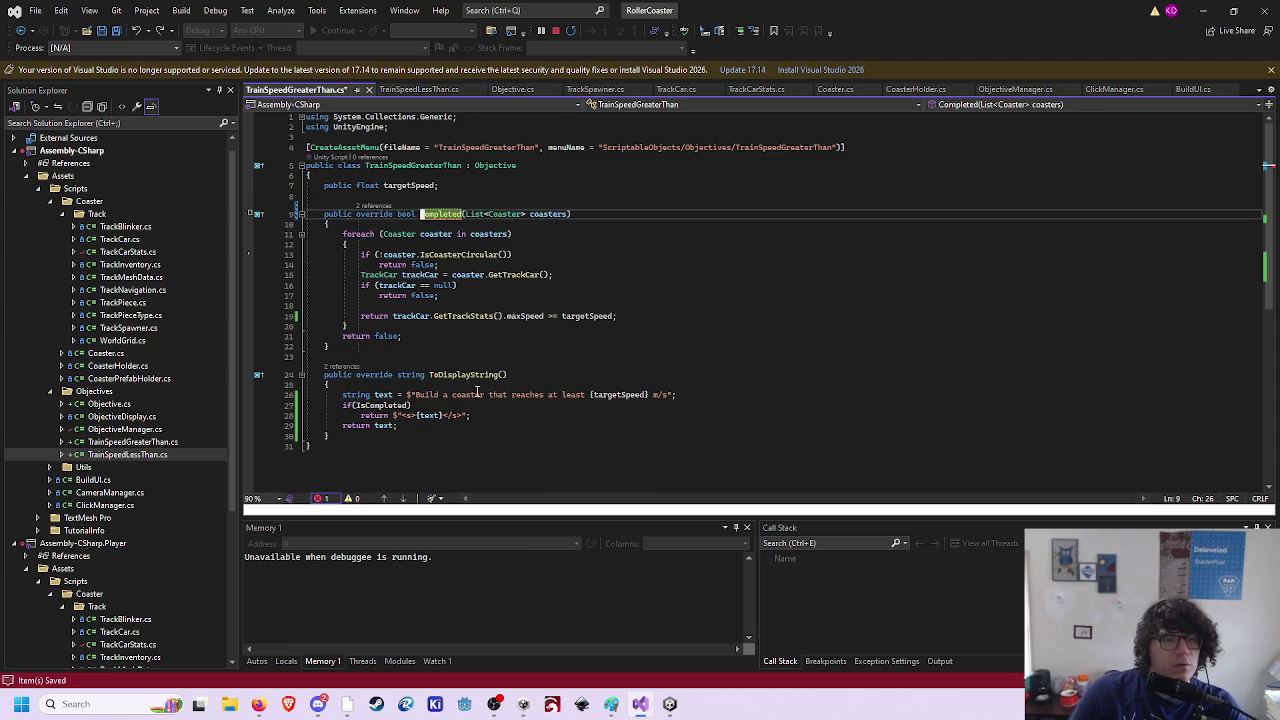
pyautogui.hotkey('ctrl', 'y')
# - Make ToDisplayString return the description directly without the if block, save, and go to Objective's definition
pyautogui.press('j')
pyautogui.press('j')
pyautogui.press('j')
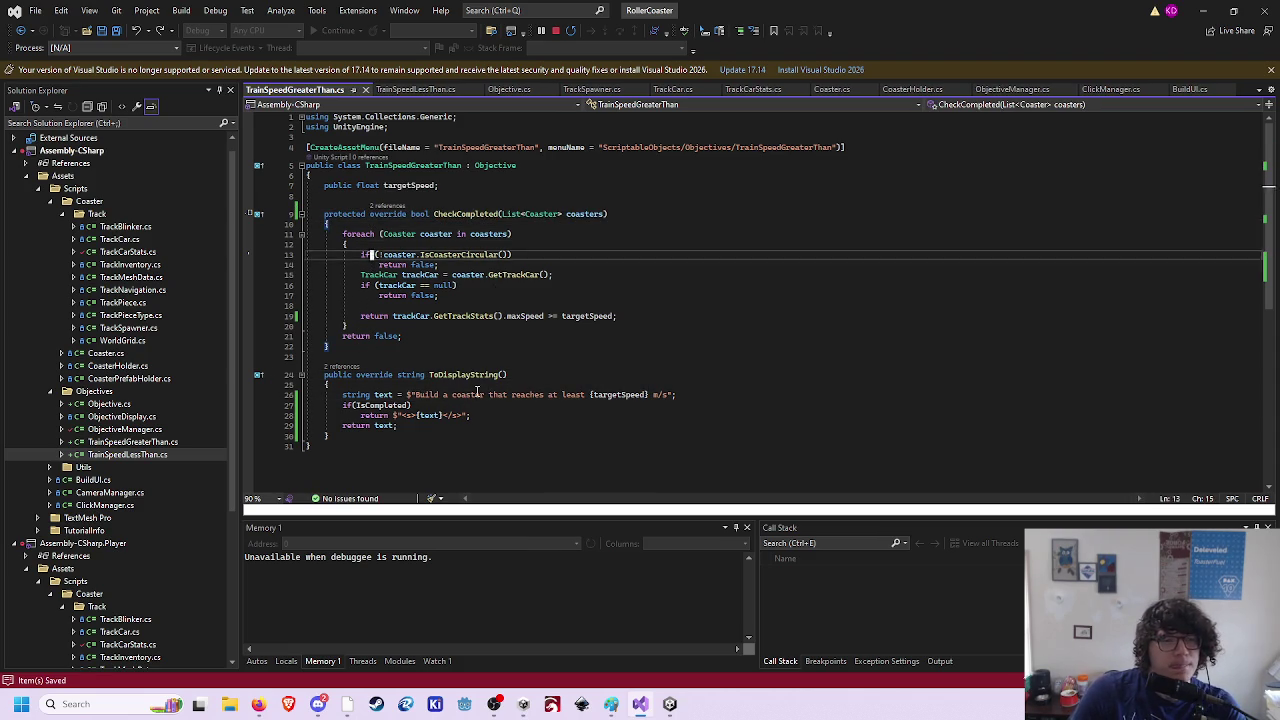
pyautogui.hotkey('shift', 'i')
pyautogui.press('Escape')
pyautogui.write('ct"return')
pyautogui.press('Escape')
pyautogui.press('j')
pyautogui.press('d')
pyautogui.press('d')
pyautogui.press('d')
pyautogui.press('d')
pyautogui.press('d')
pyautogui.press('d')
pyautogui.hotkey('ctrl', 's')
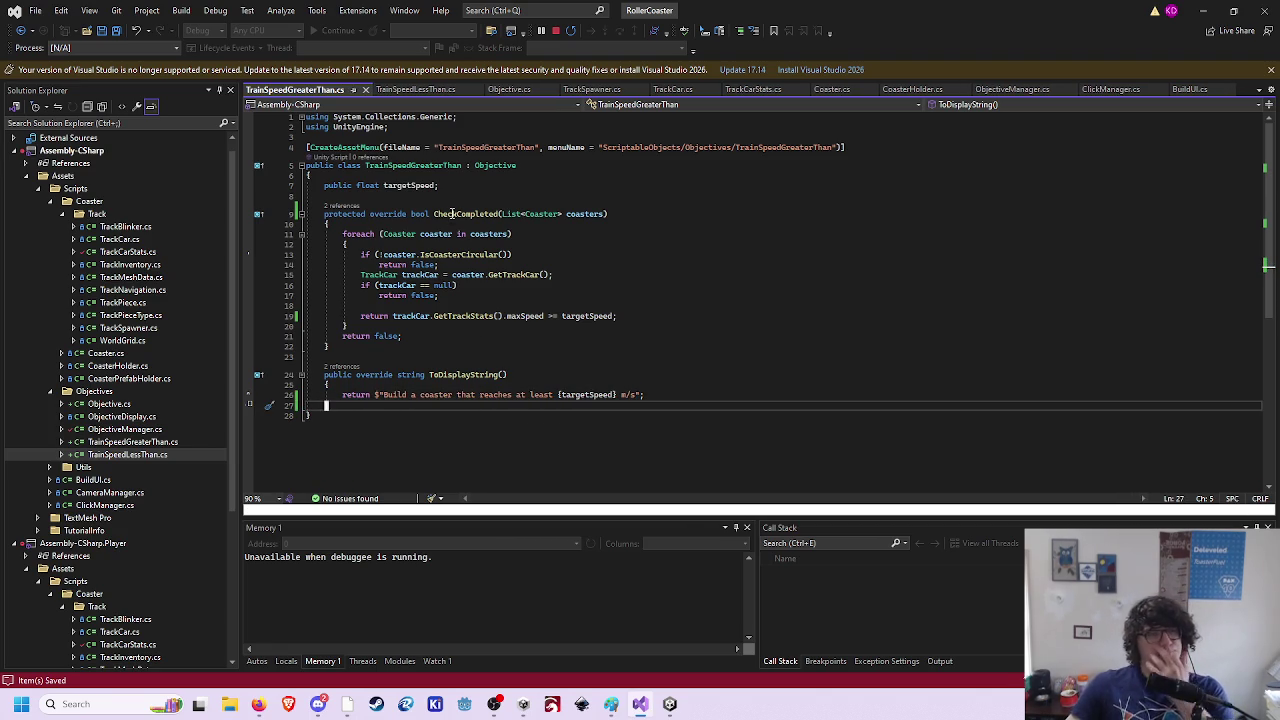
pyautogui.keyDown('ctrl'); pyautogui.click(496, 165); pyautogui.keyUp('ctrl')
# - Turn the public IsCompleted property into a private 'completed' field declaration
pyautogui.press('j')
pyautogui.press('j')
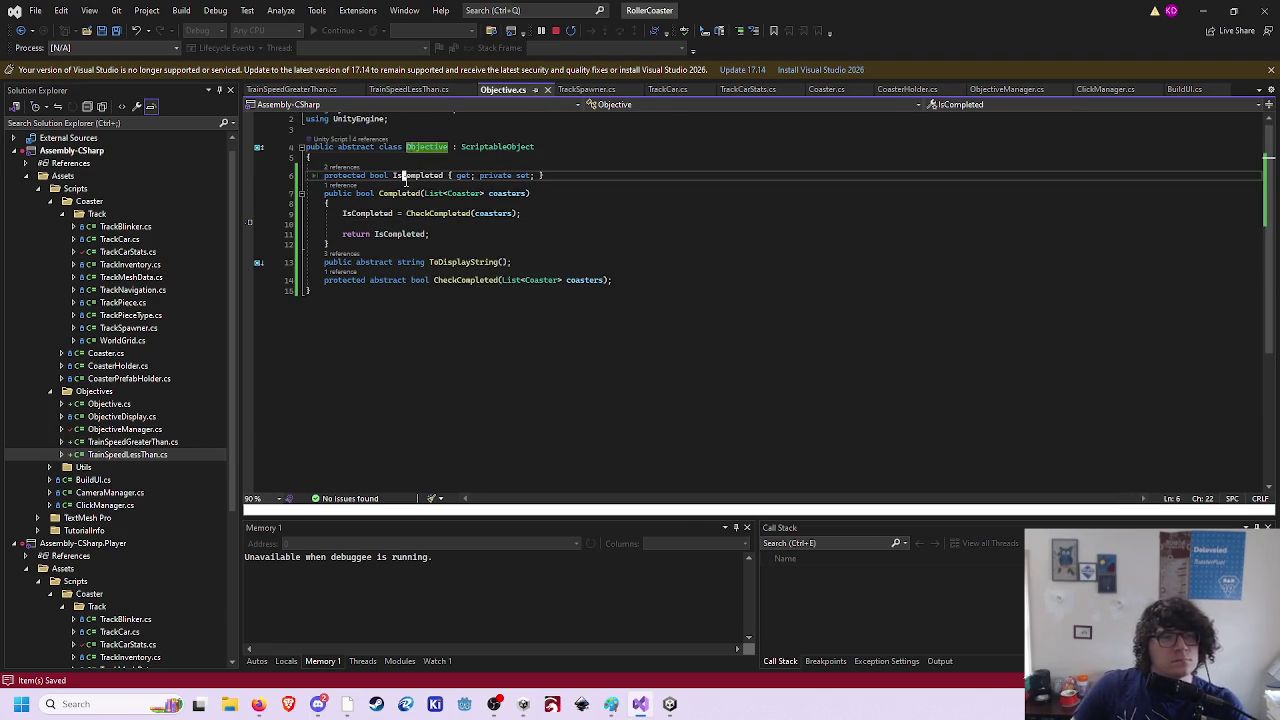
pyautogui.press('b')
pyautogui.press('d')
pyautogui.press('w')
pyautogui.write('ukjbdwipublic')
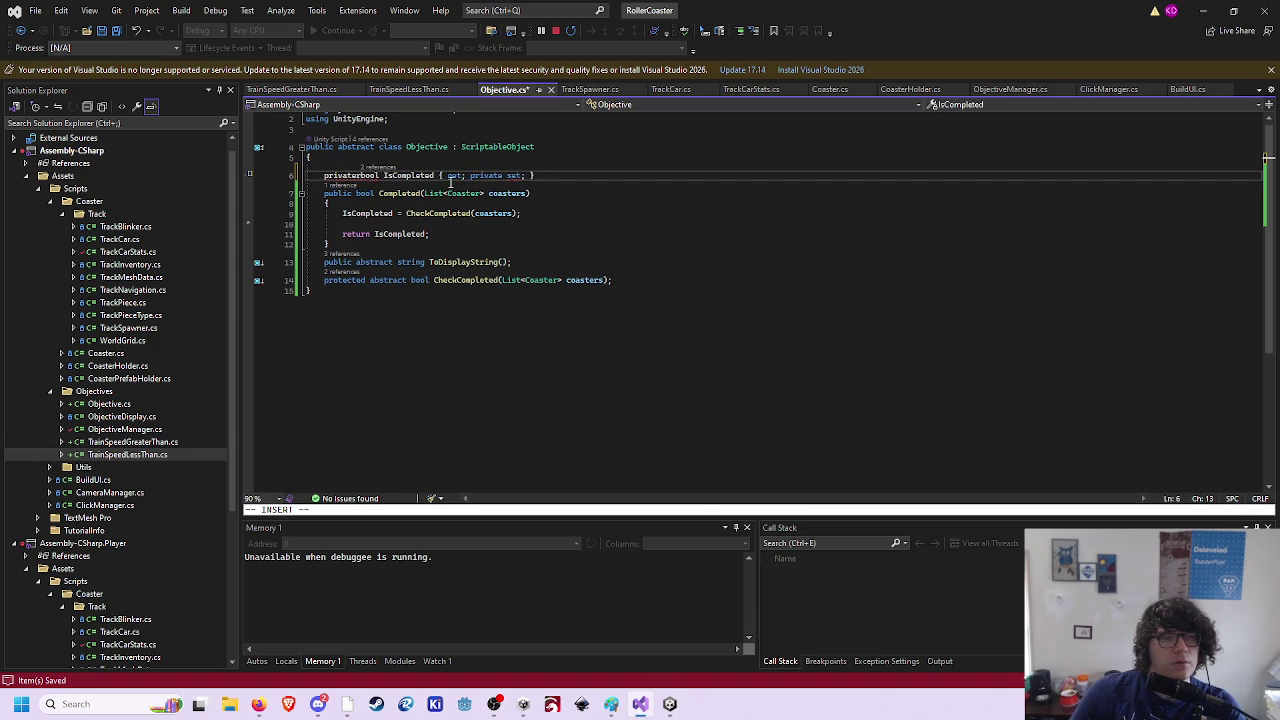
pyautogui.hotkey('ctrl', 'BackSpace')
pyautogui.write('private')
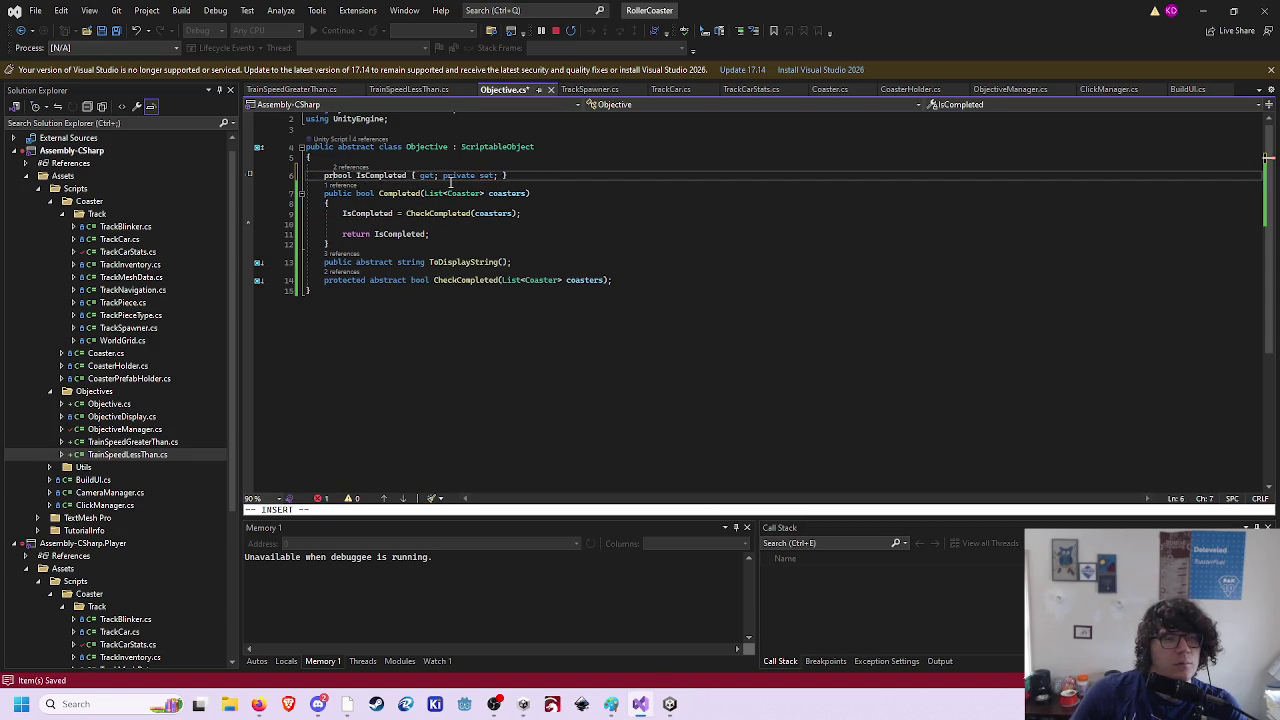
pyautogui.press('Escape')
pyautogui.press('w')
pyautogui.press('w')
pyautogui.hotkey('shift', 'c')
pyautogui.write('completed;')
pyautogui.press('Escape')
# - Replace IsCompleted with completed in the assignment and the return statement
pyautogui.press('j')
pyautogui.press('j')
pyautogui.press('j')
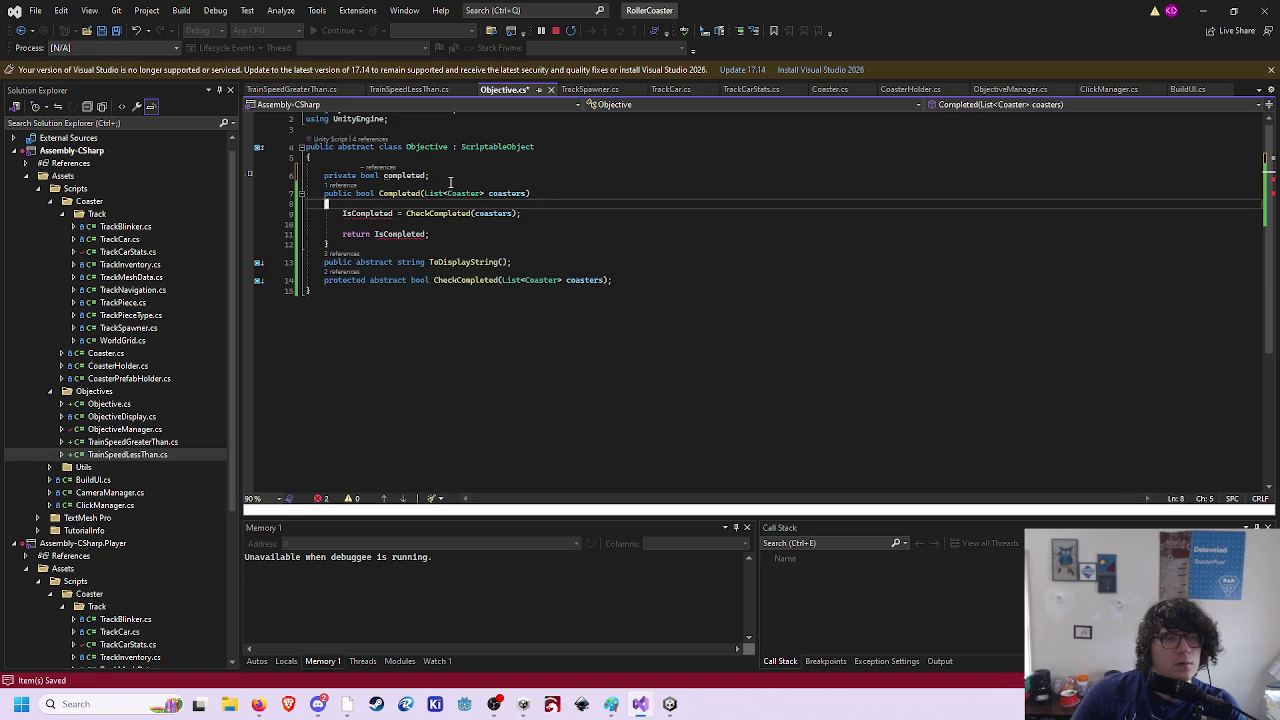
pyautogui.press('^')
pyautogui.write('cwcompleted')
pyautogui.press('Escape')
pyautogui.press('j')
pyautogui.press('j')
pyautogui.write('bcwcompleted')
pyautogui.press('Escape')
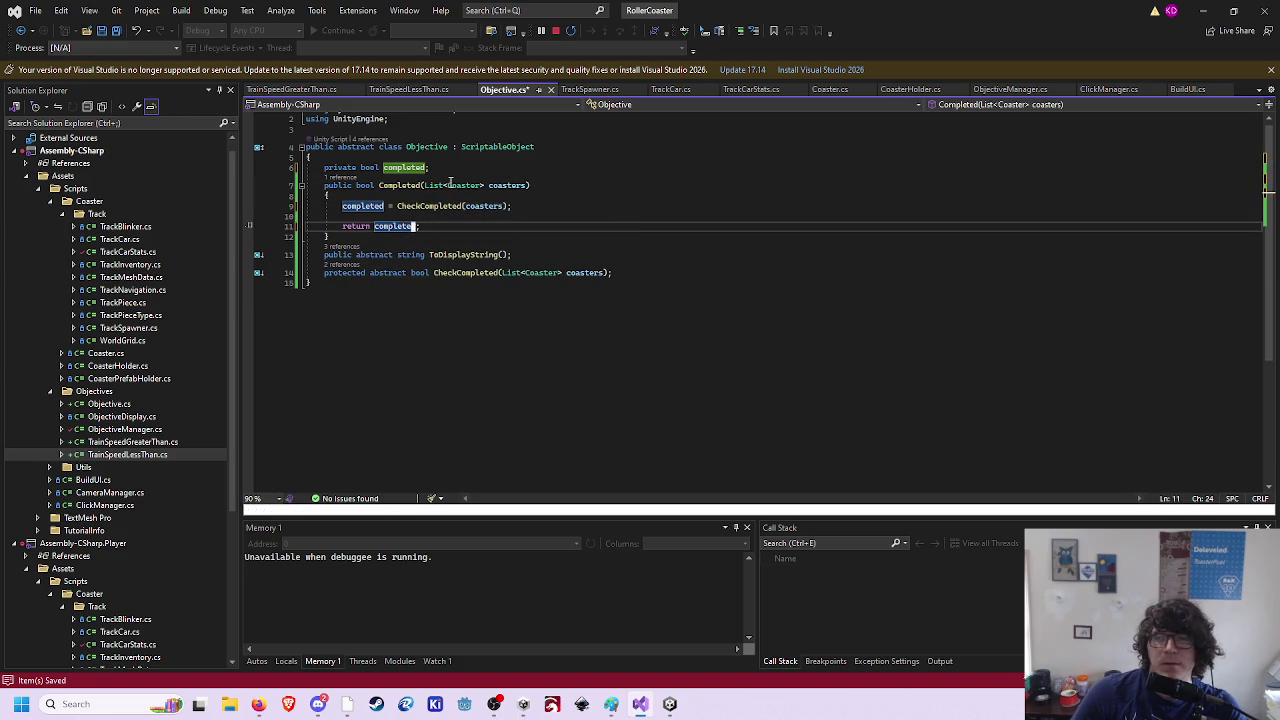
# - Add a blank line after the Completed method and save Objective.cs
pyautogui.press('Down')
pyautogui.press('Down')
pyautogui.press('Right')
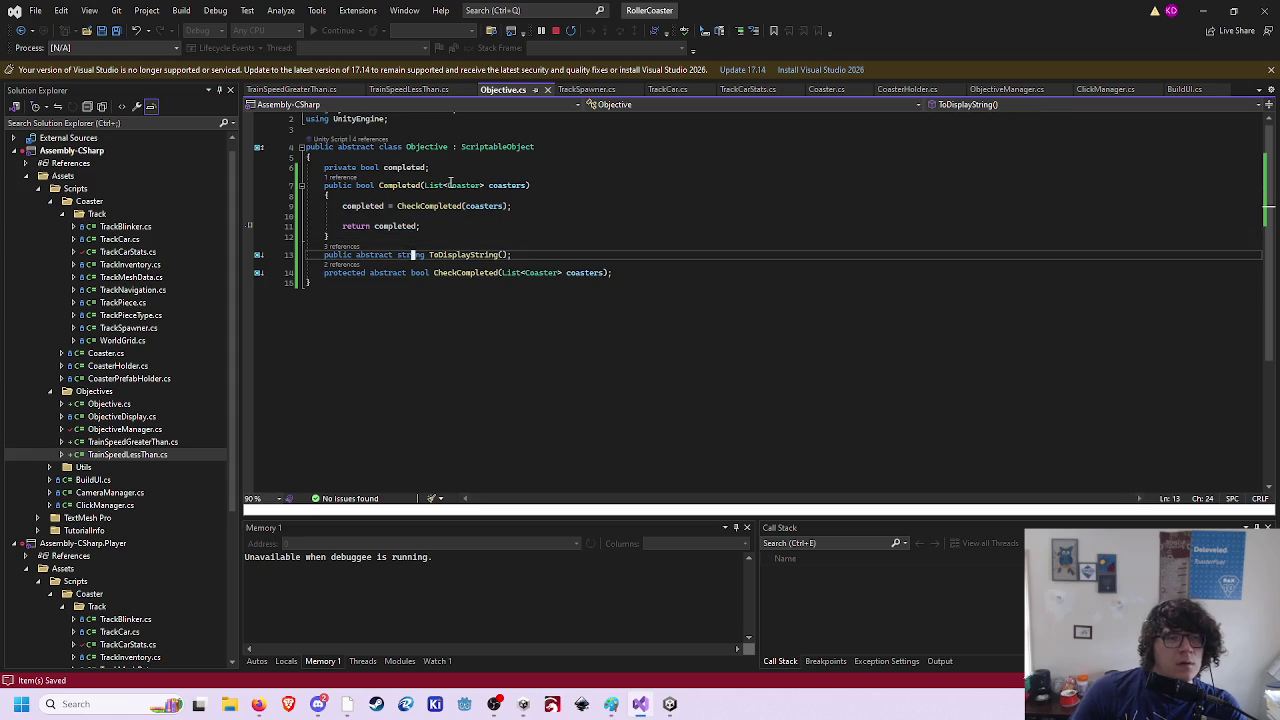
pyautogui.press('Up')
pyautogui.press('Return')
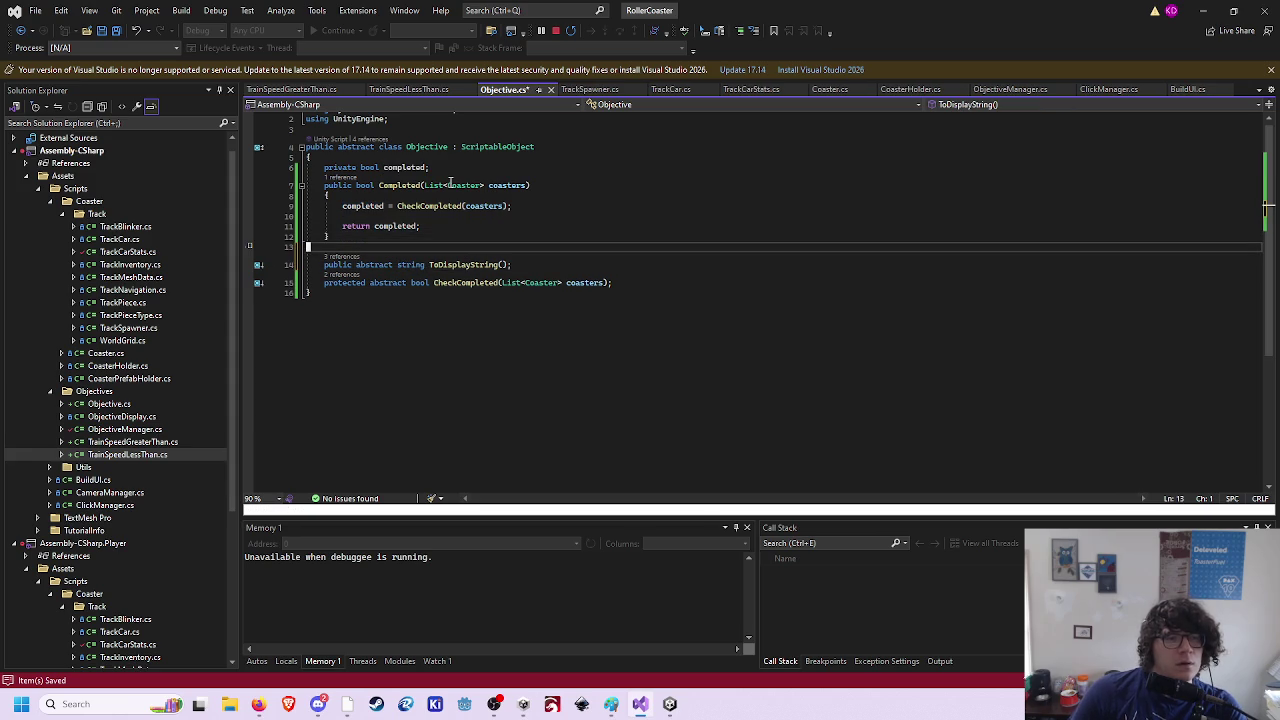
pyautogui.hotkey('ctrl', 's')
pyautogui.press('Down')
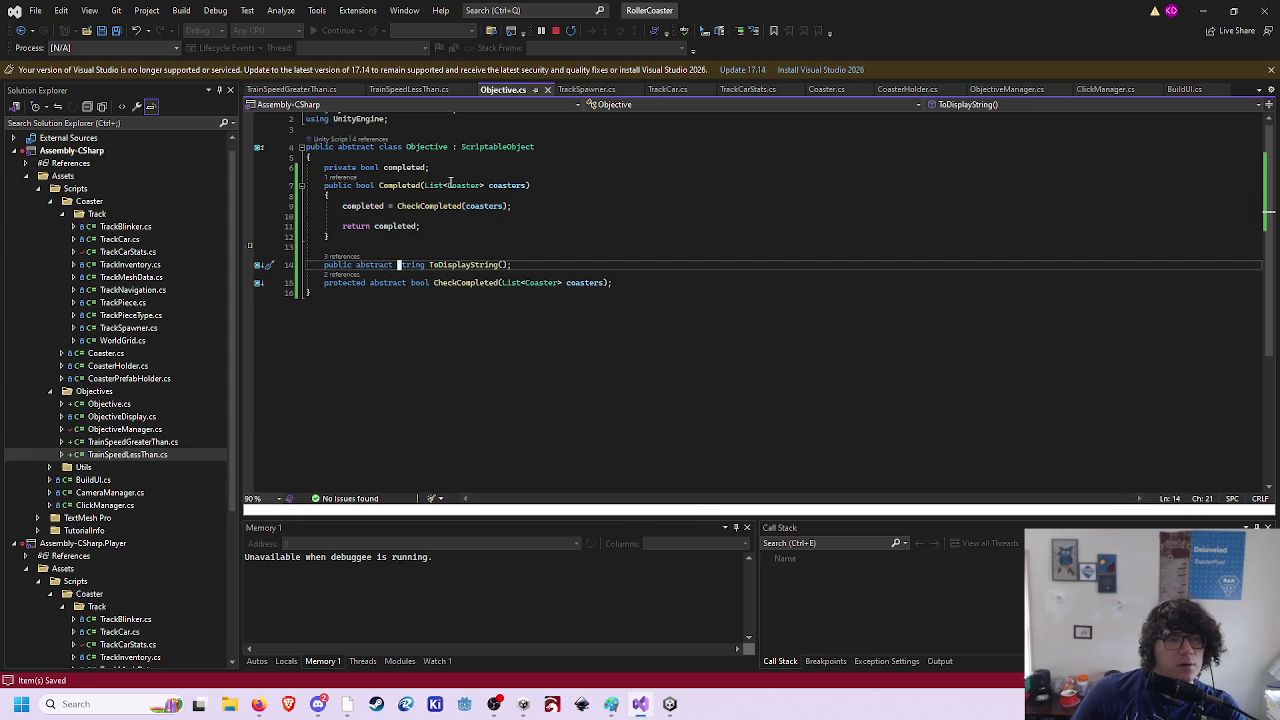
# - Duplicate the ToDisplayString declaration as 'protected abstract void ToDisplayString(StringBuilder sb);'
pyautogui.press('y')
pyautogui.press('y')
pyautogui.write('pdwiprotect')
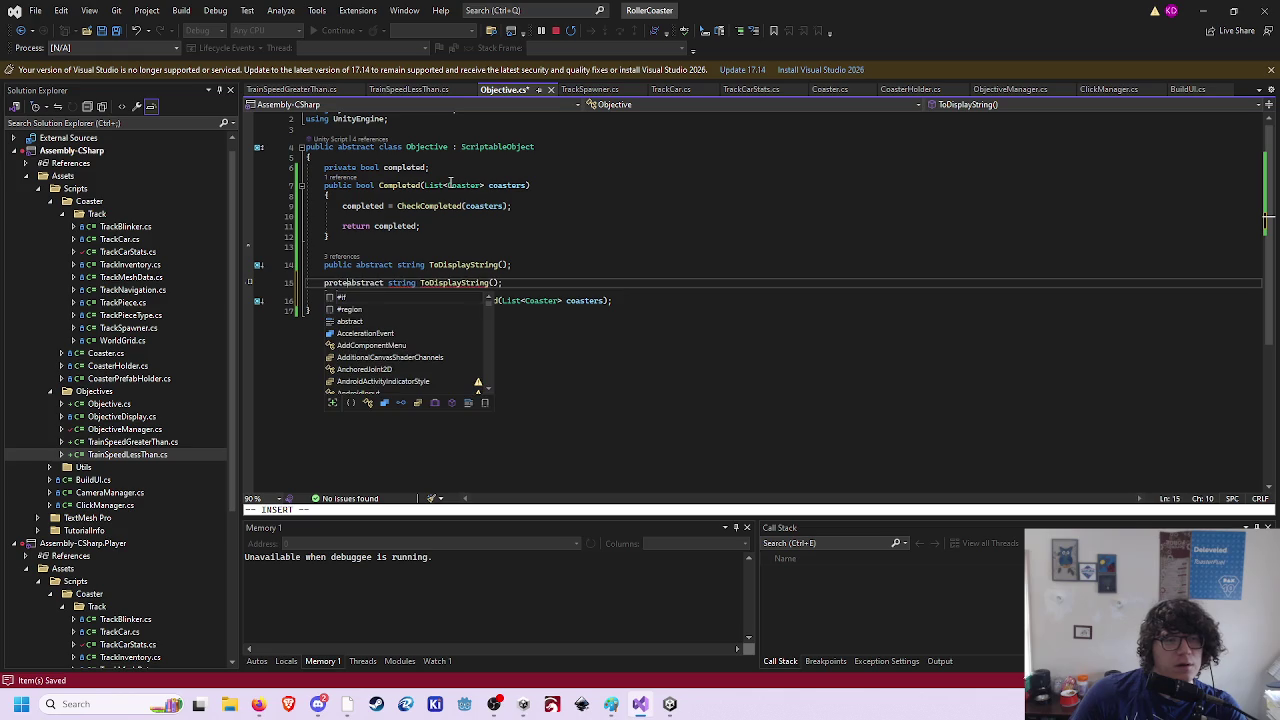
pyautogui.press('BackSpace')
pyautogui.press('BackSpace')
pyautogui.press('BackSpace')
pyautogui.write('rotected')
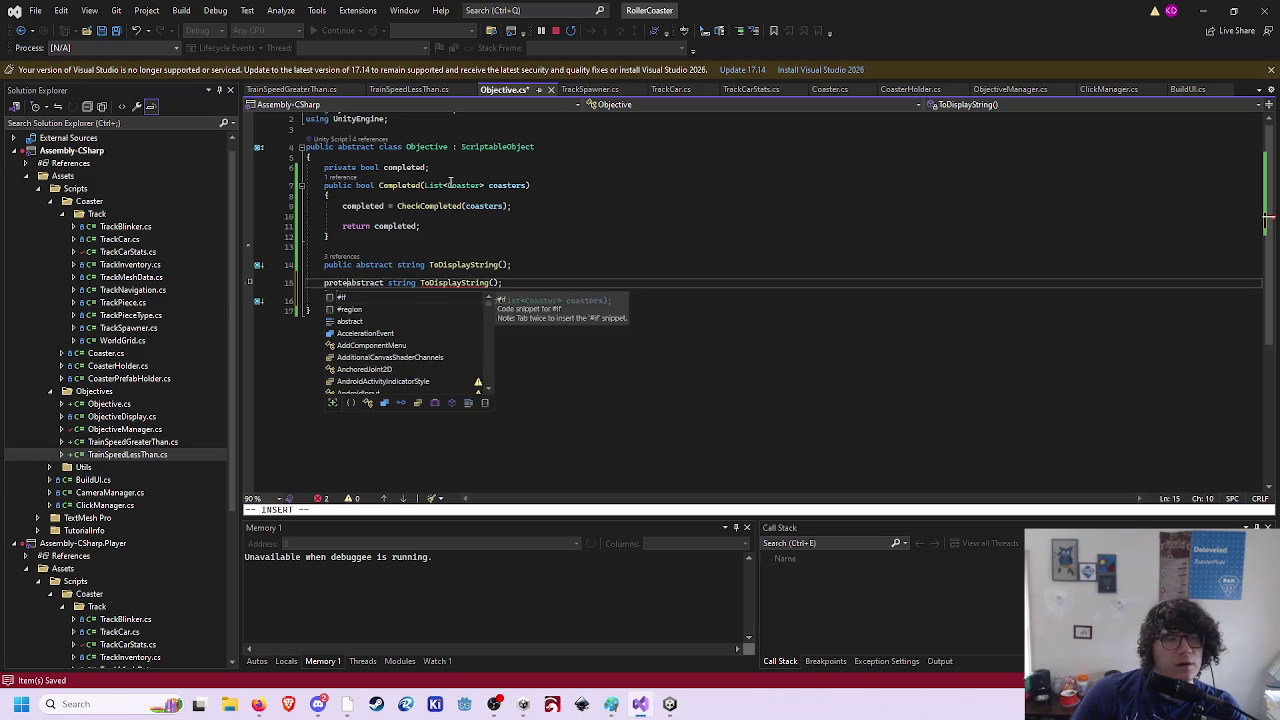
pyautogui.press('Escape')
pyautogui.press('w')
pyautogui.press('w')
pyautogui.press('l')
pyautogui.press('l')
pyautogui.press('l')
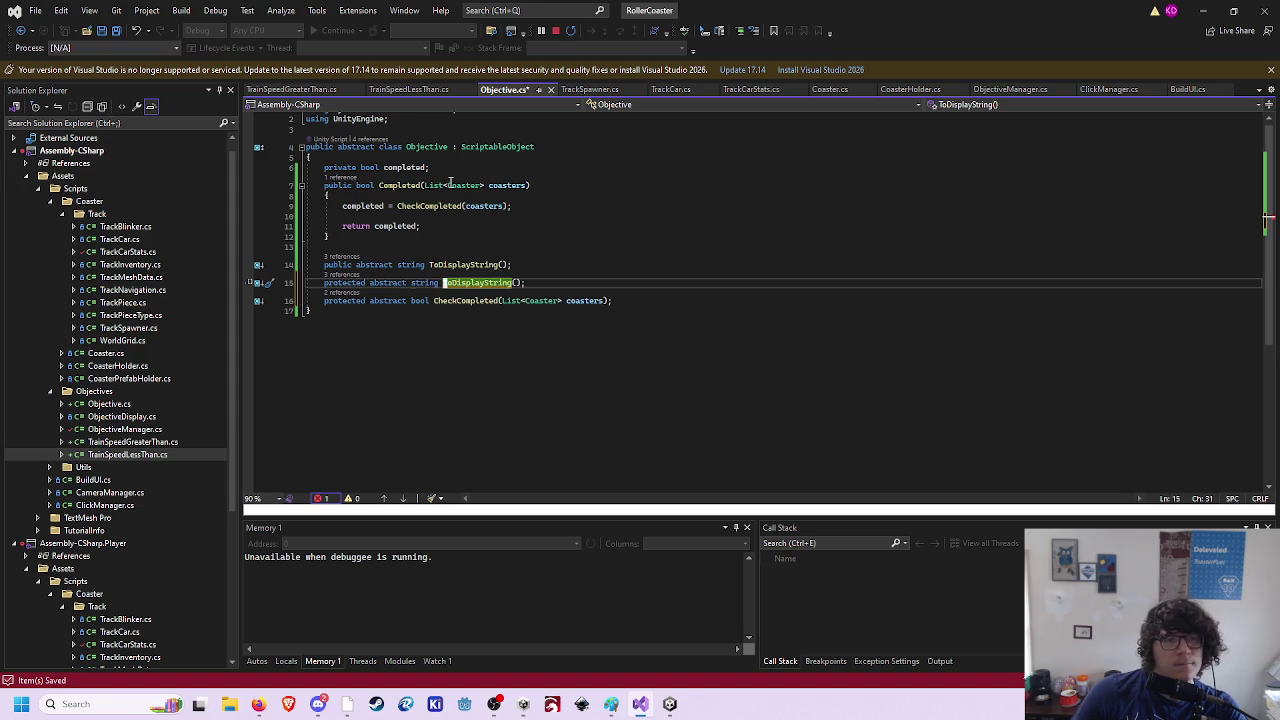
pyautogui.press('b')
pyautogui.write('dwivoid')
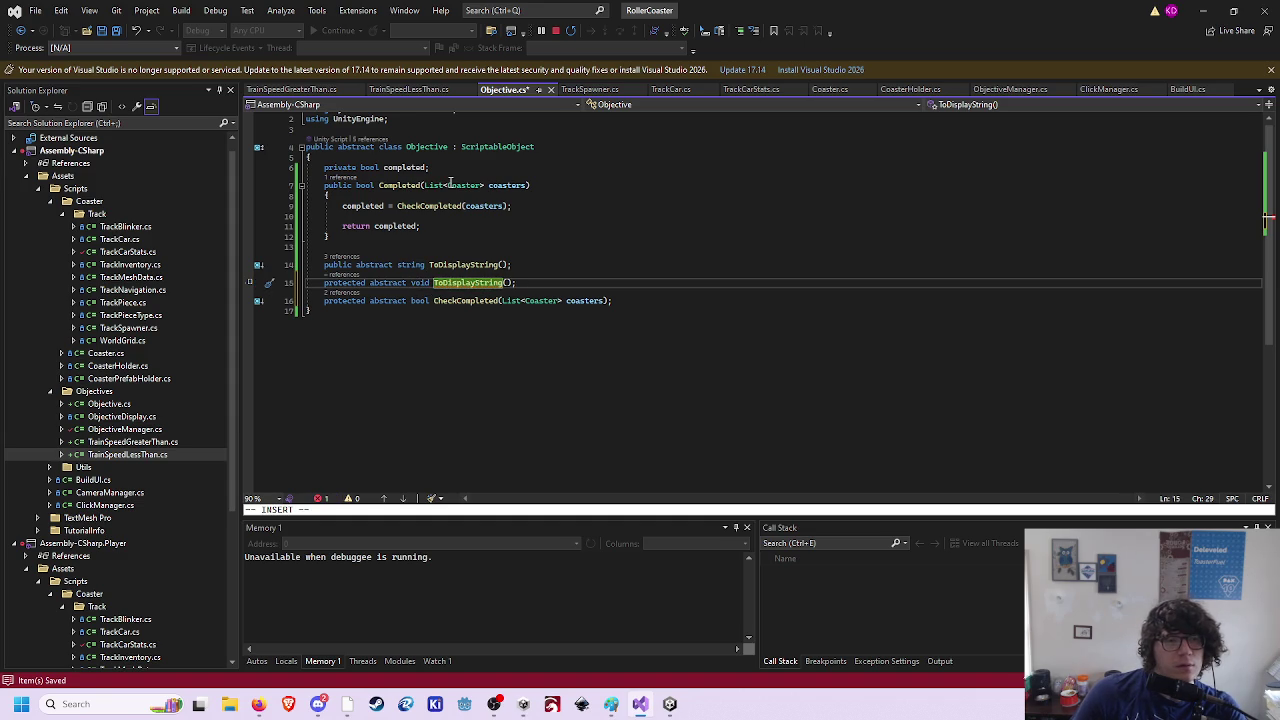
pyautogui.press('Escape')
pyautogui.press('f')
pyautogui.press(')')
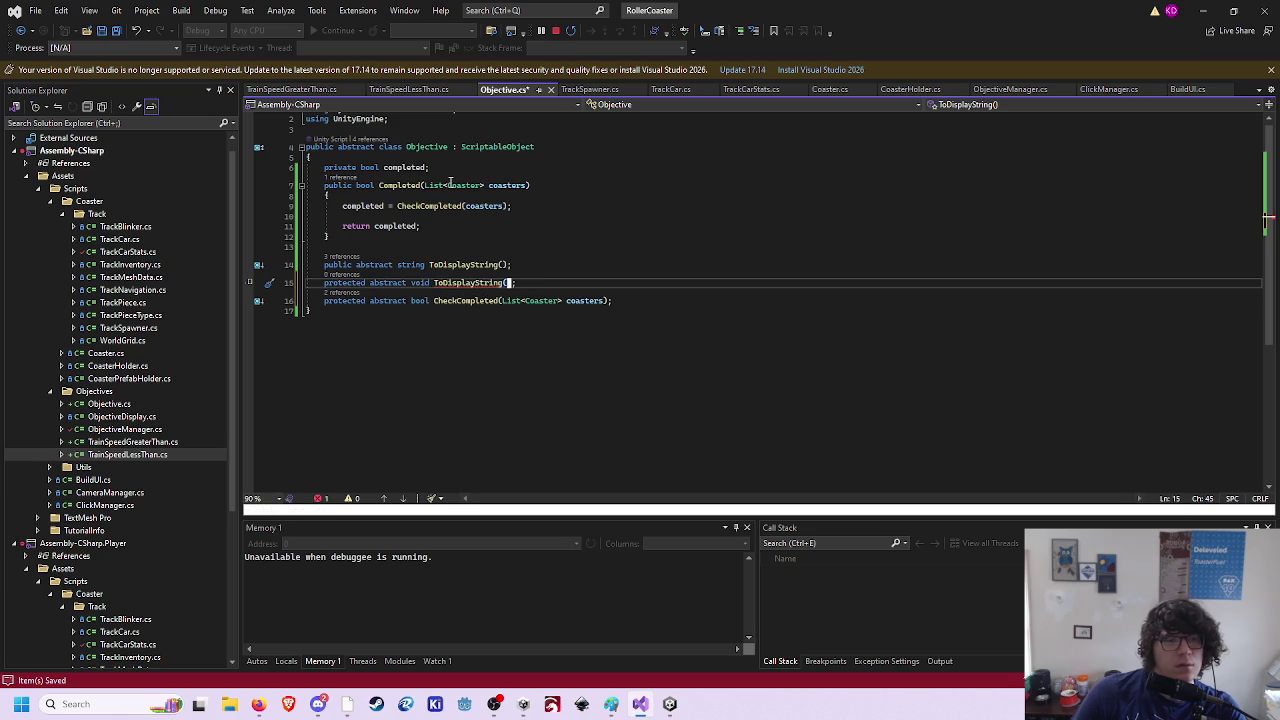
pyautogui.write('ing(')
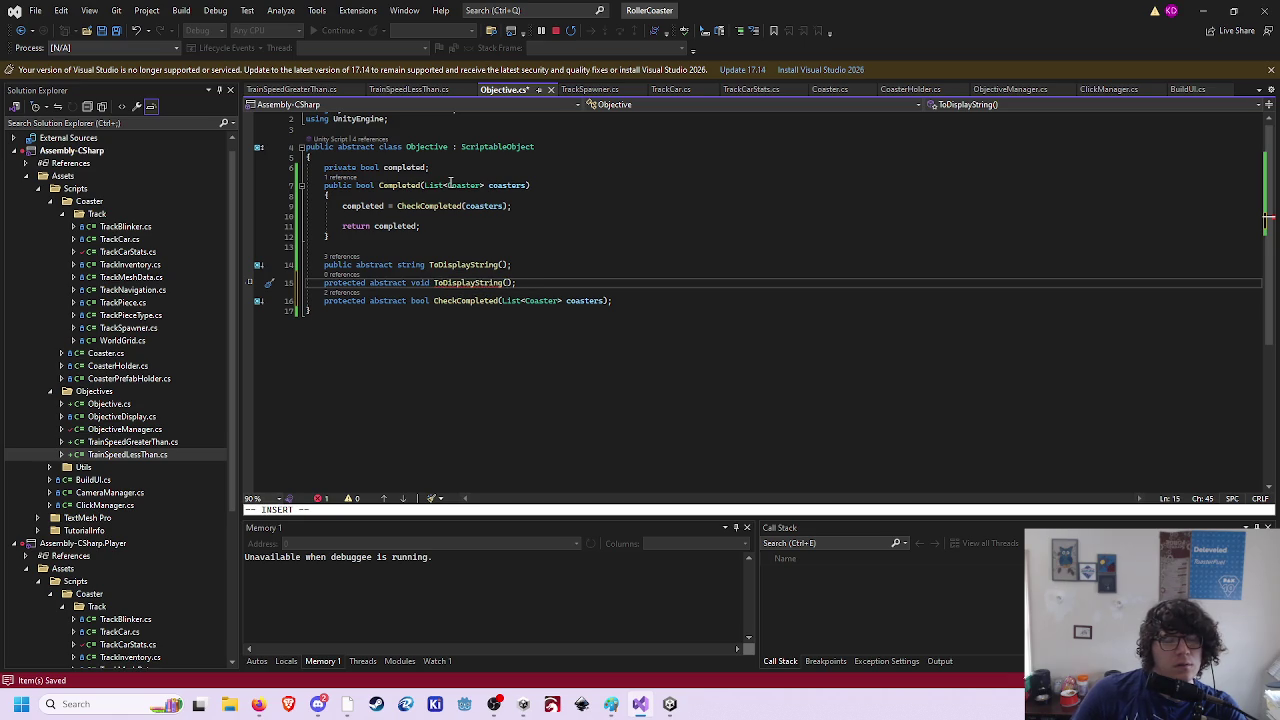
pyautogui.write('StringBuilder sb')
pyautogui.press('Escape')
# - Make the public ToDisplayString non-abstract, dropping its semicolon and opening a braced method body
pyautogui.press('k')
pyautogui.press('k')
pyautogui.press('j')
pyautogui.press('b')
pyautogui.press('b')
pyautogui.press('b')
pyautogui.write('wdbii')
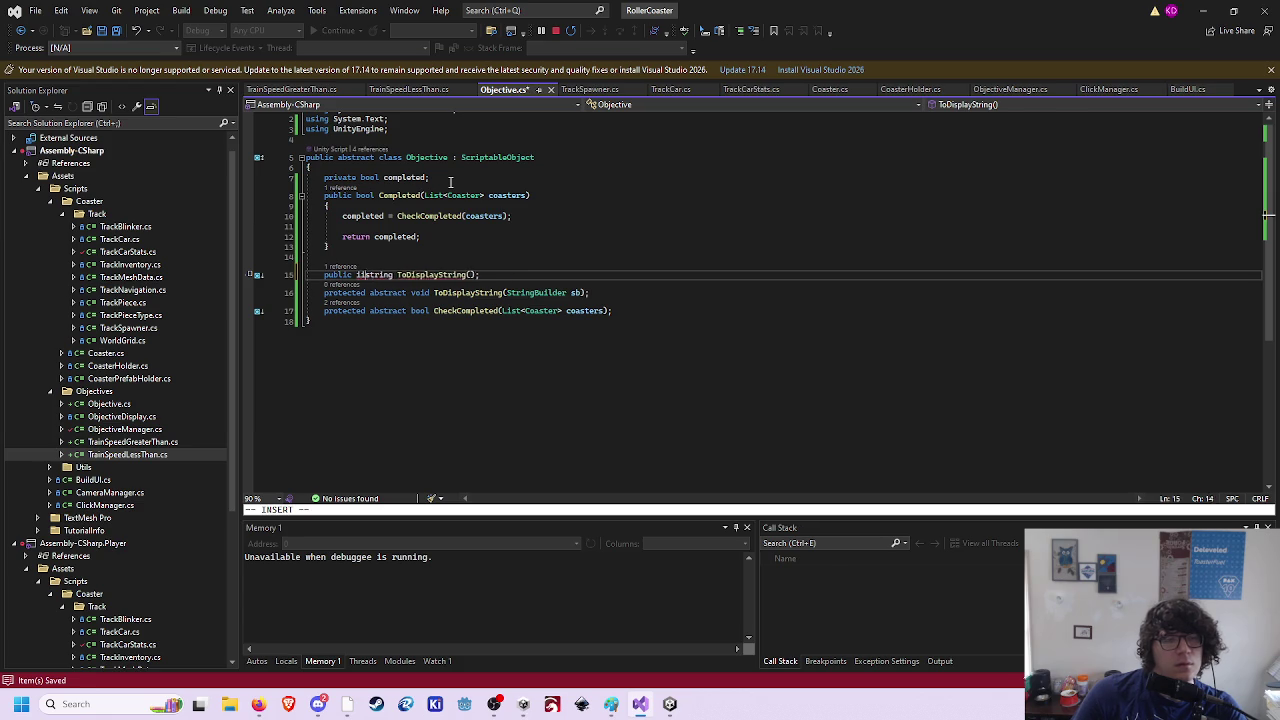
pyautogui.press('BackSpace')
pyautogui.write('void')
pyautogui.press('End')
pyautogui.press('BackSpace')
pyautogui.press('Return')
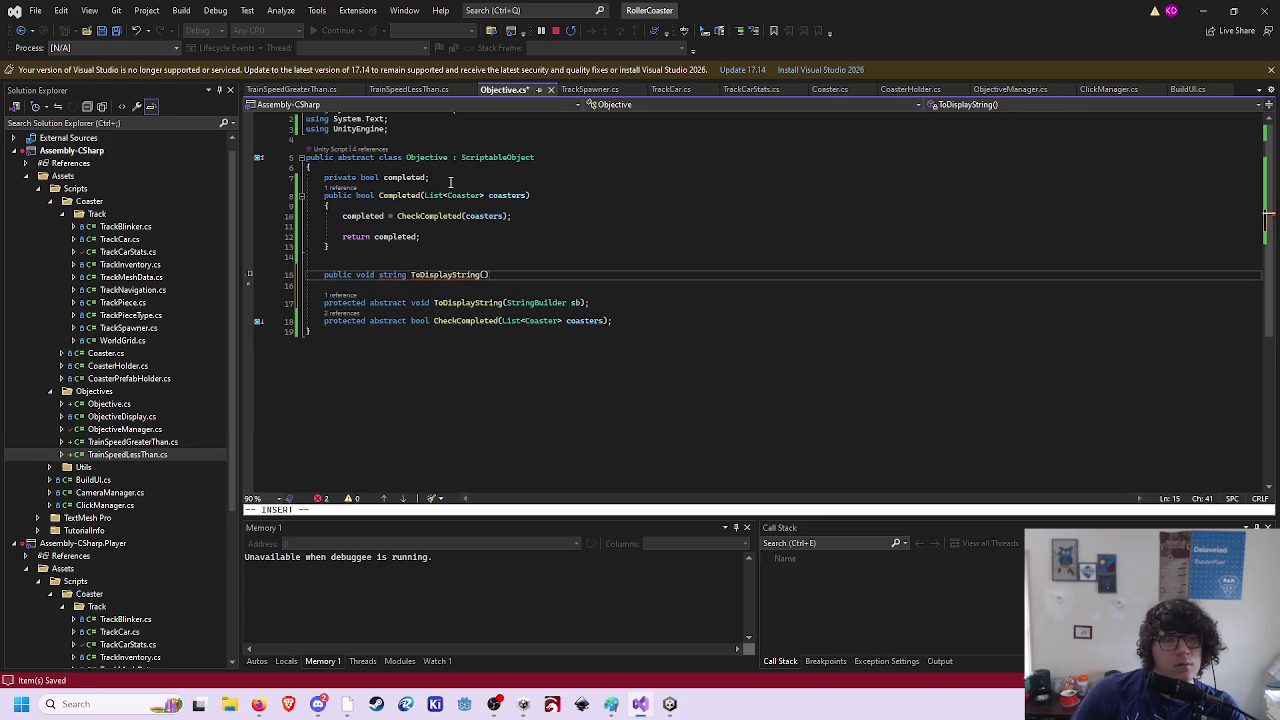
pyautogui.press('Return')
pyautogui.press('Return')
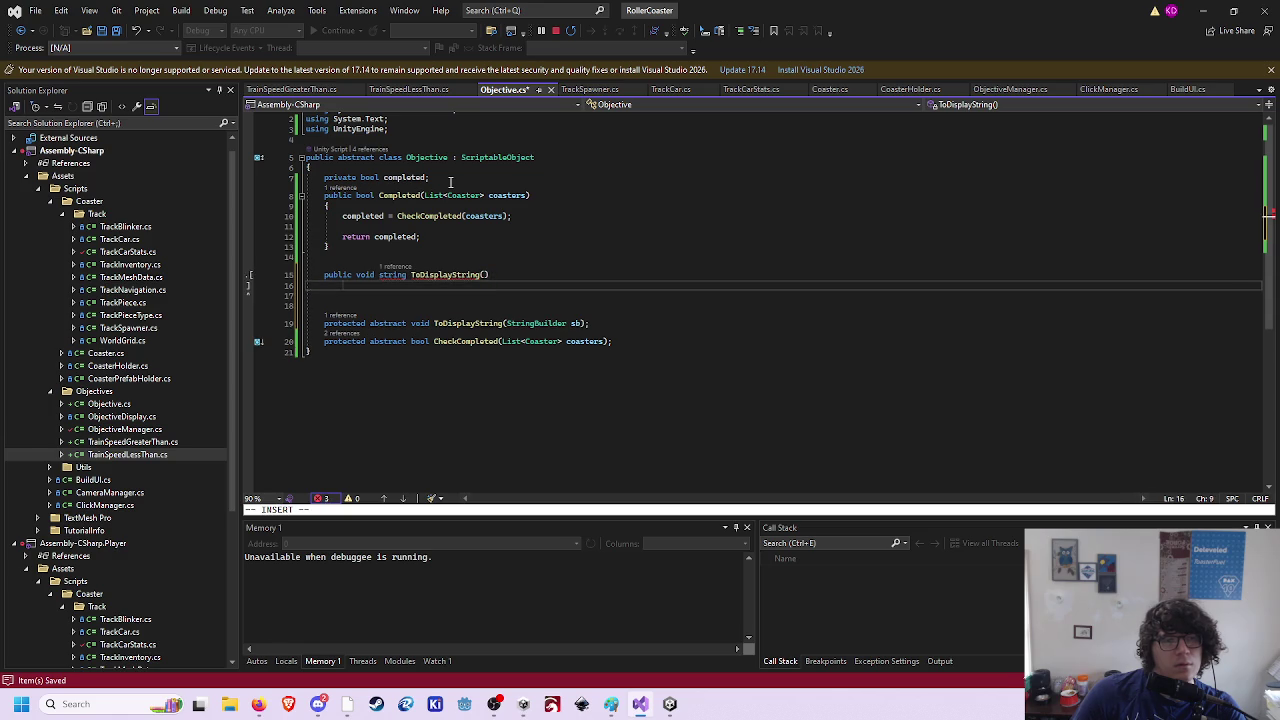
pyautogui.write('{')
pyautogui.press('Return')
pyautogui.press('Escape')
# - Remove the extra void and declare a new StringBuilder sb in the method body
pyautogui.press('w')
pyautogui.press('w')
pyautogui.press('d')
pyautogui.press('w')
pyautogui.press('j')
pyautogui.press('j')
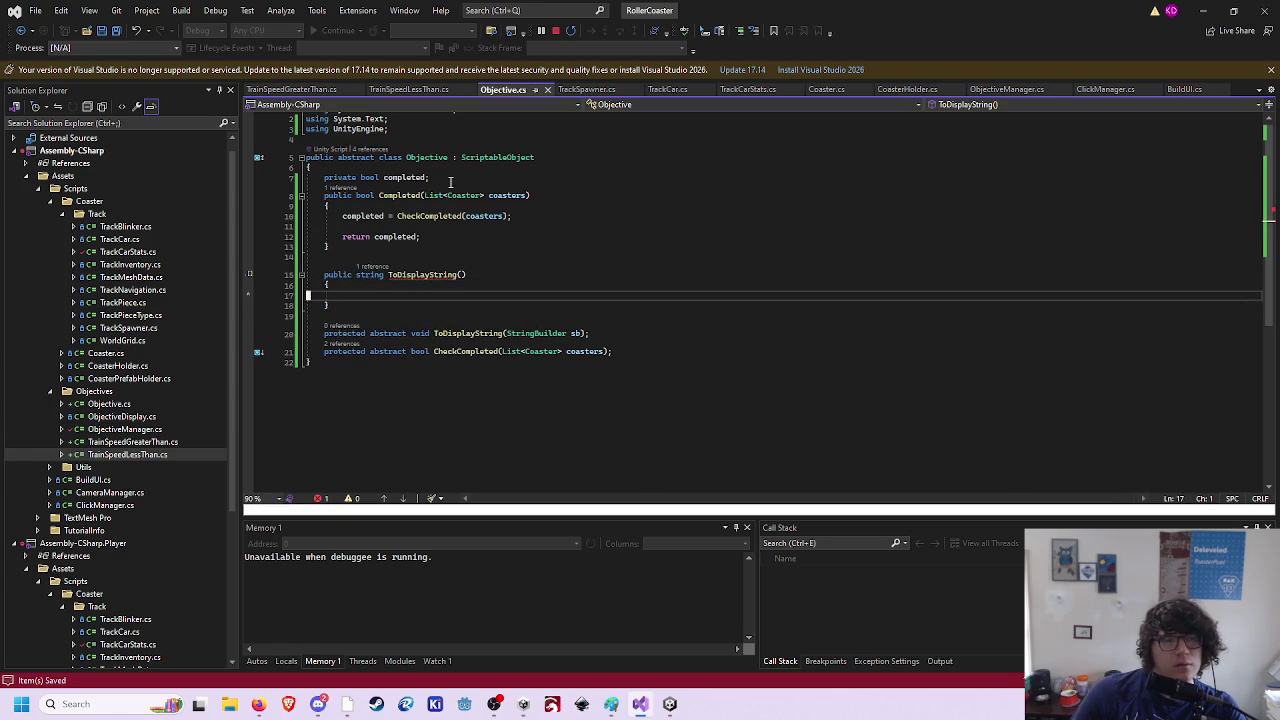
pyautogui.write('OStringBuilder s')
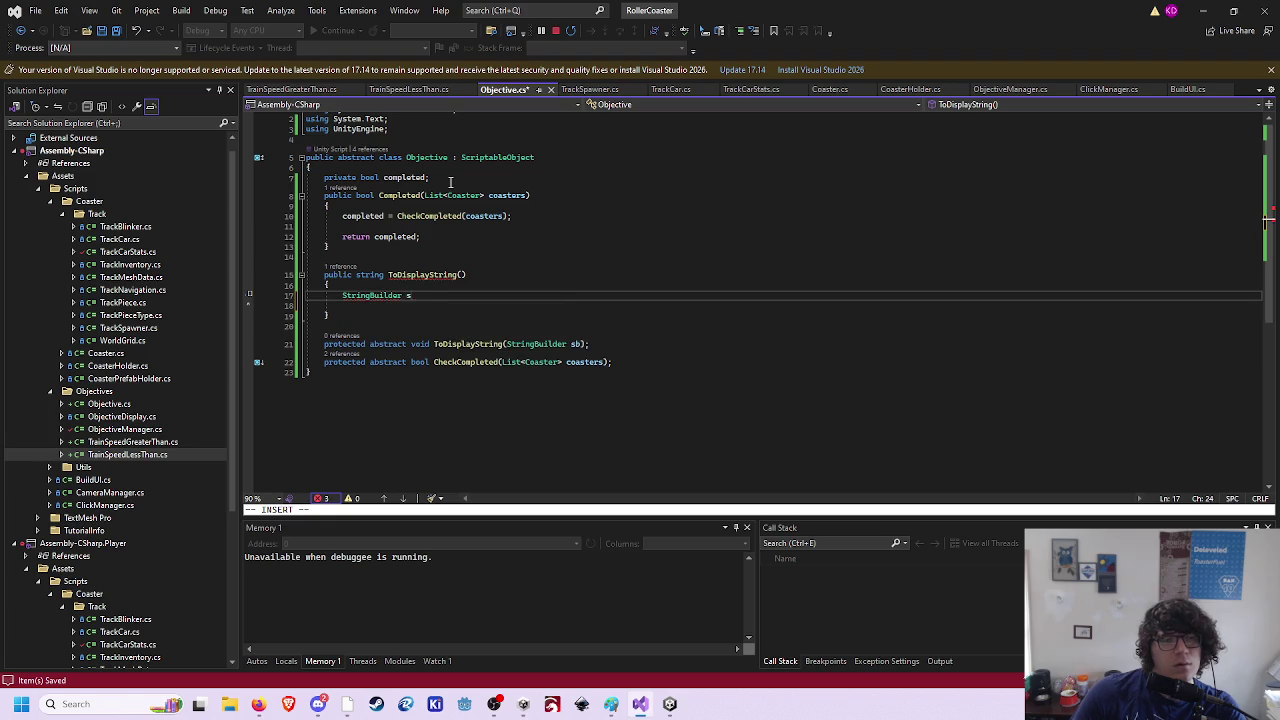
pyautogui.write('ew Strin')
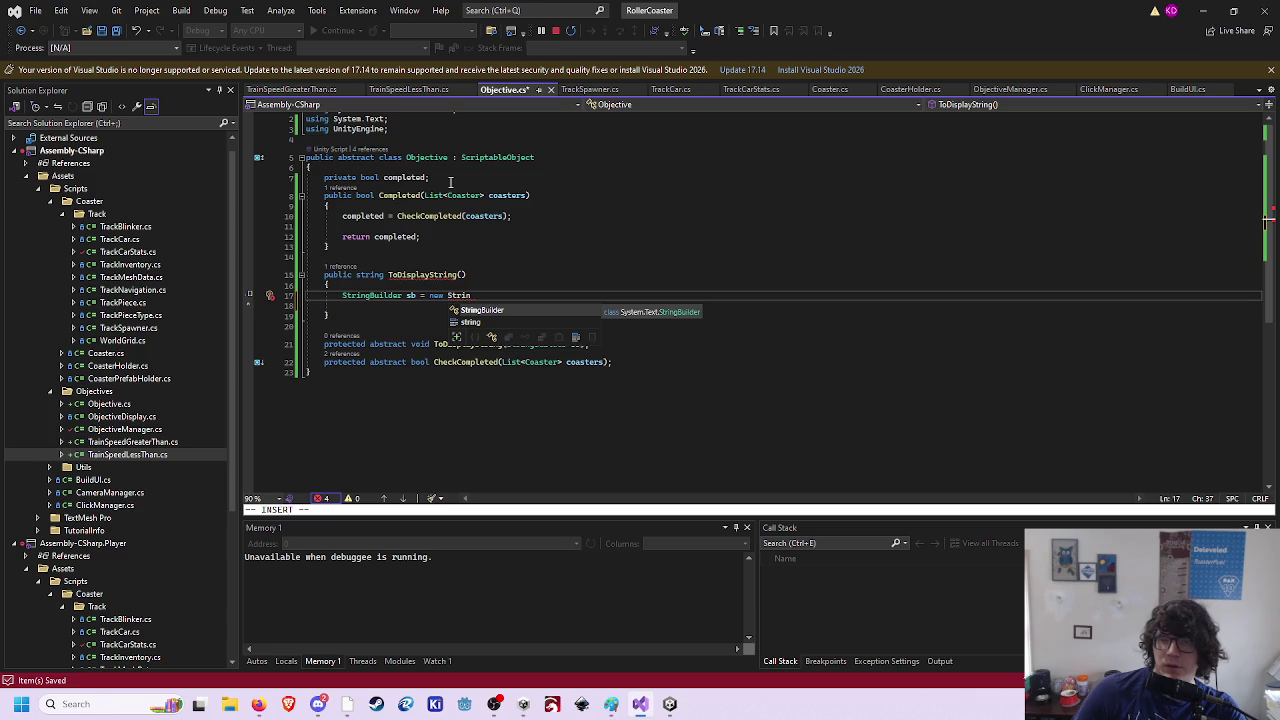
pyautogui.press('Tab')
pyautogui.write('();')
pyautogui.press('Escape')
# - Add an if (completed) block below the StringBuilder declaration
pyautogui.press('j')
pyautogui.press('S')
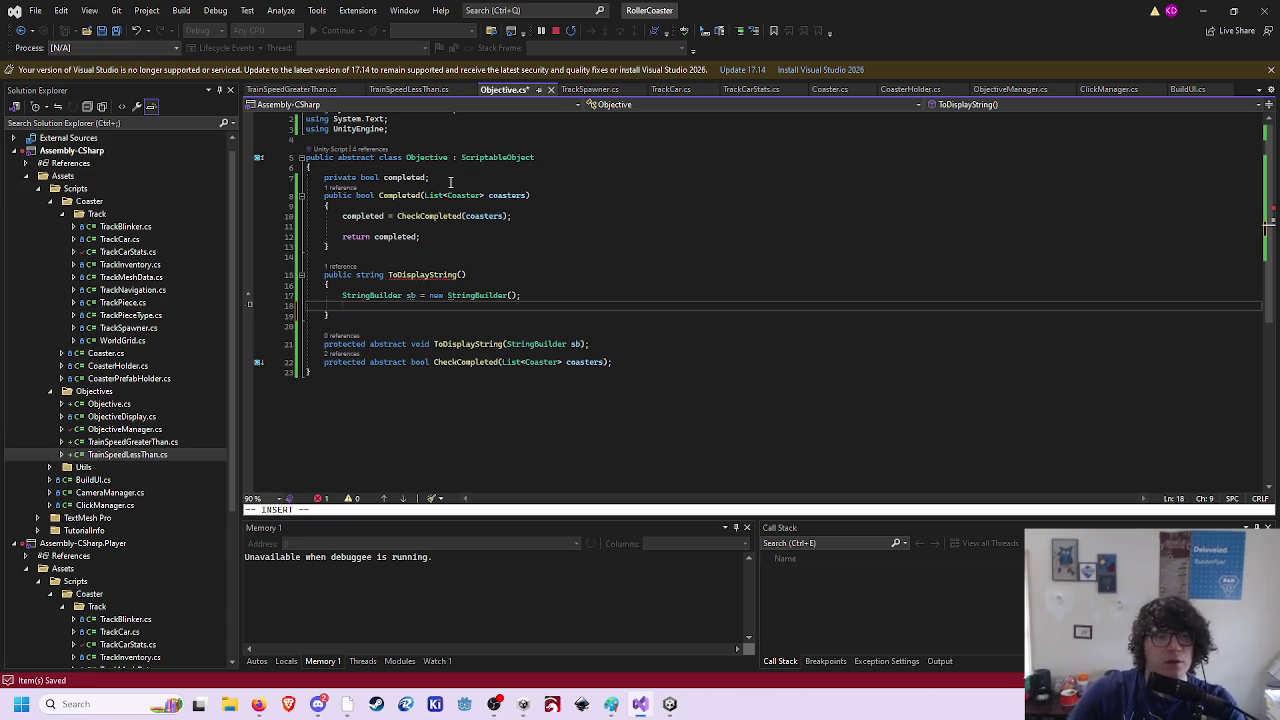
pyautogui.write('sb')
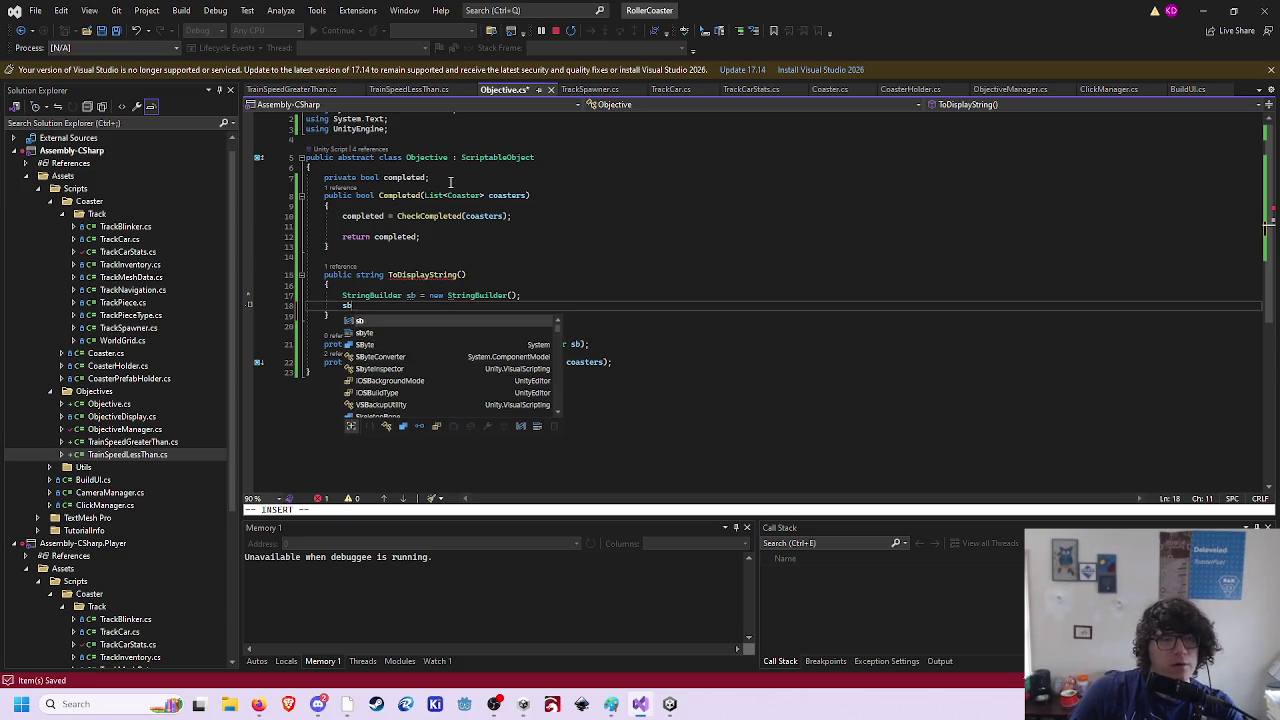
pyautogui.press('BackSpace')
pyautogui.press('BackSpace')
pyautogui.write('if(comp')
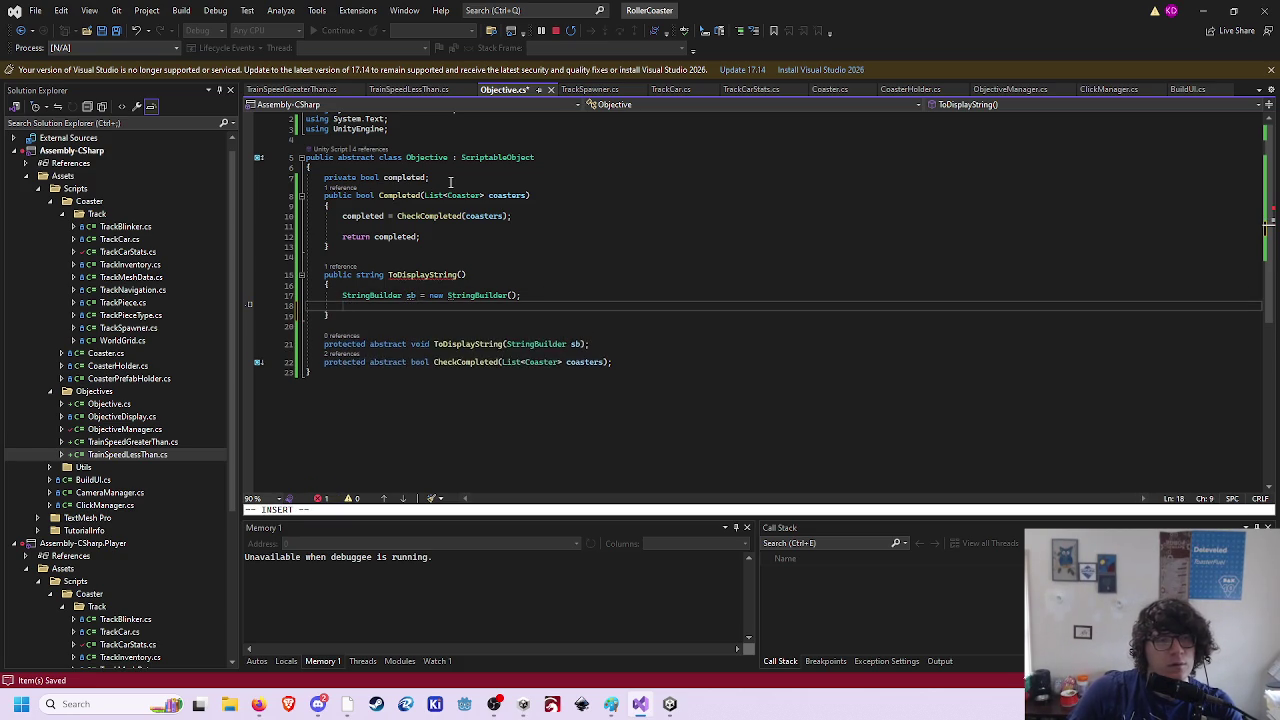
pyautogui.press('Tab')
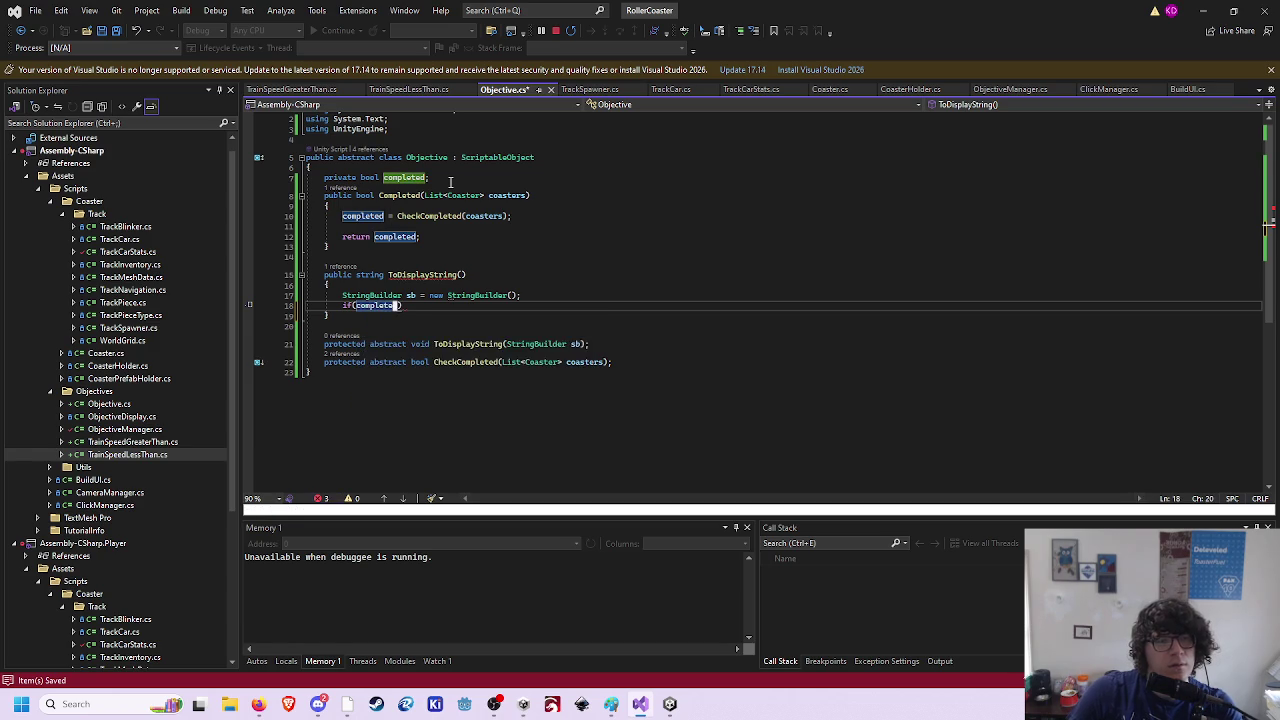
pyautogui.press('End')
pyautogui.press('Return')
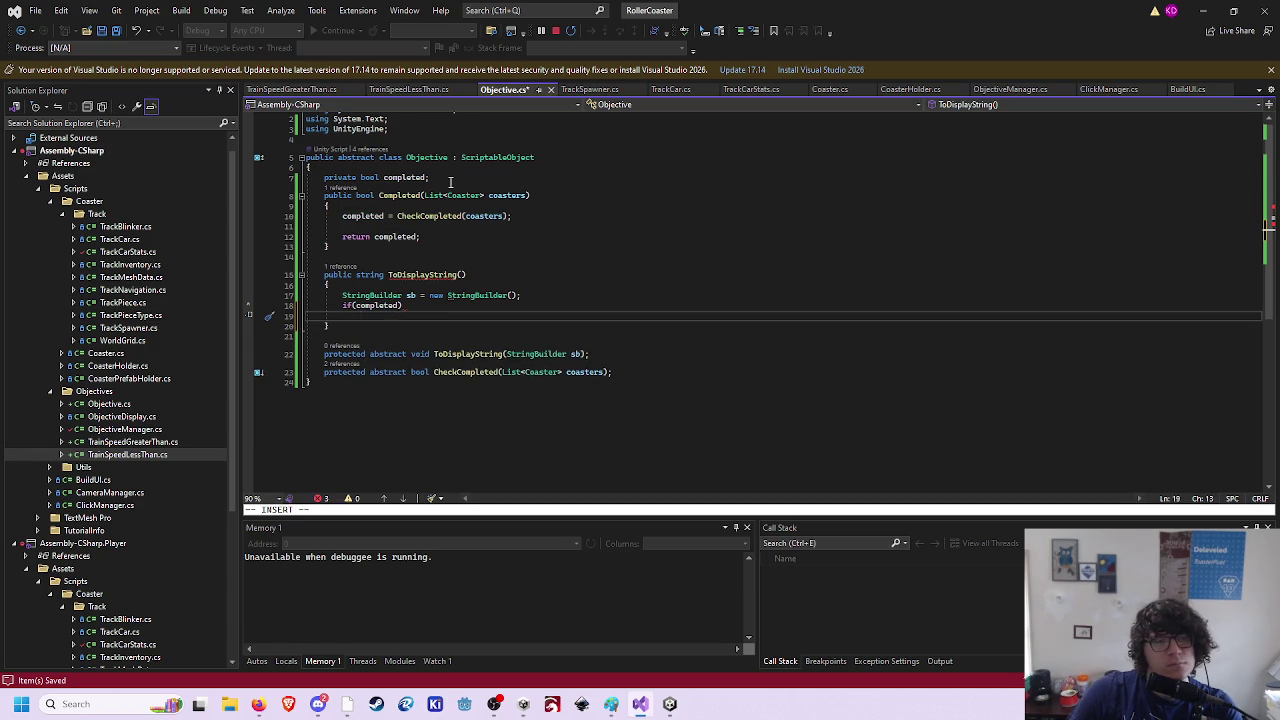
pyautogui.press('Return')
# - Append the "<s>" tag inside the if block and save with :w
pyautogui.write('sb.App')
pyautogui.press('Tab')
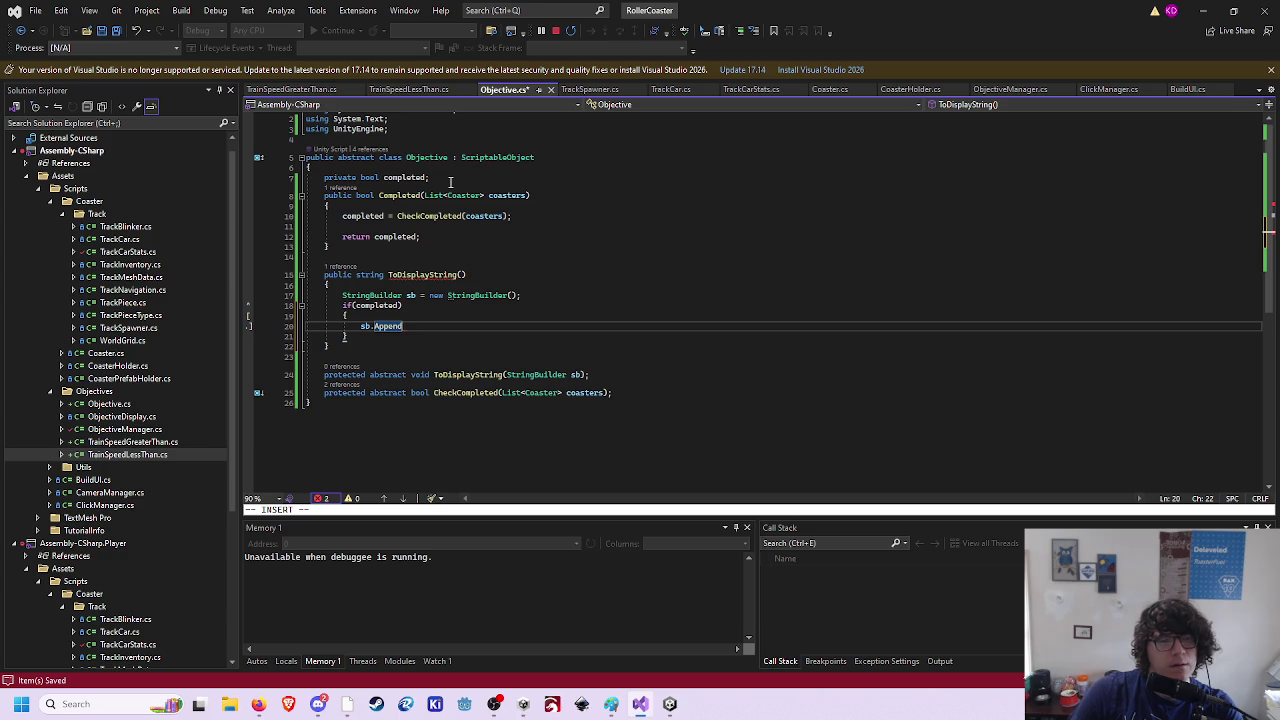
pyautogui.write('("<')
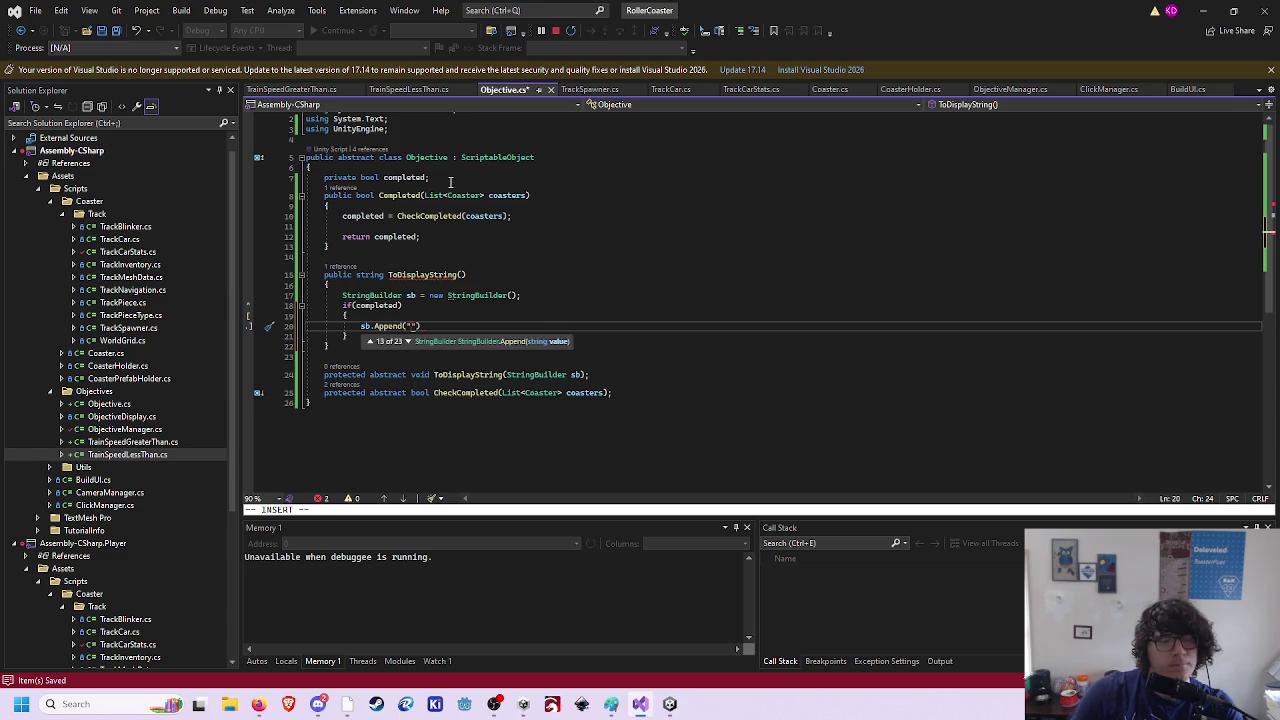
pyautogui.write('s>");')
pyautogui.press('Escape')
pyautogui.write(':w')
pyautogui.press('Return')
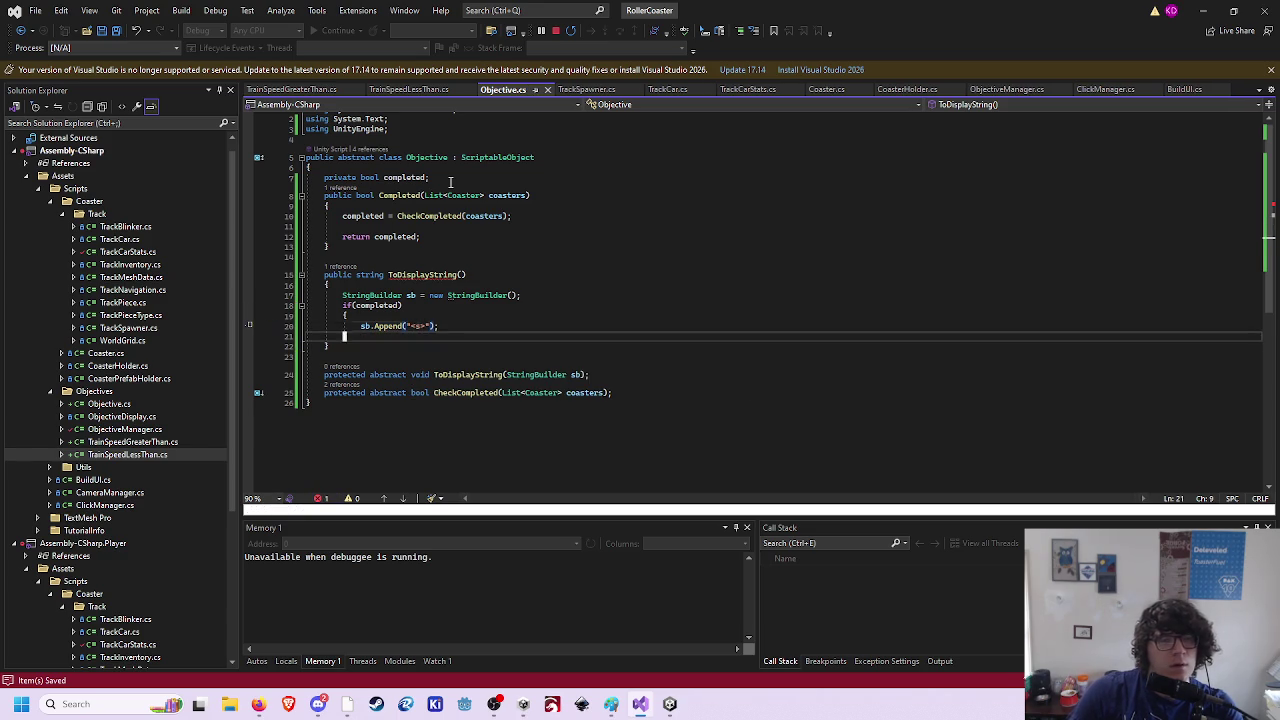
# - Call ToDisplayString(sb); after the if block
pyautogui.press('j')
pyautogui.press('o')
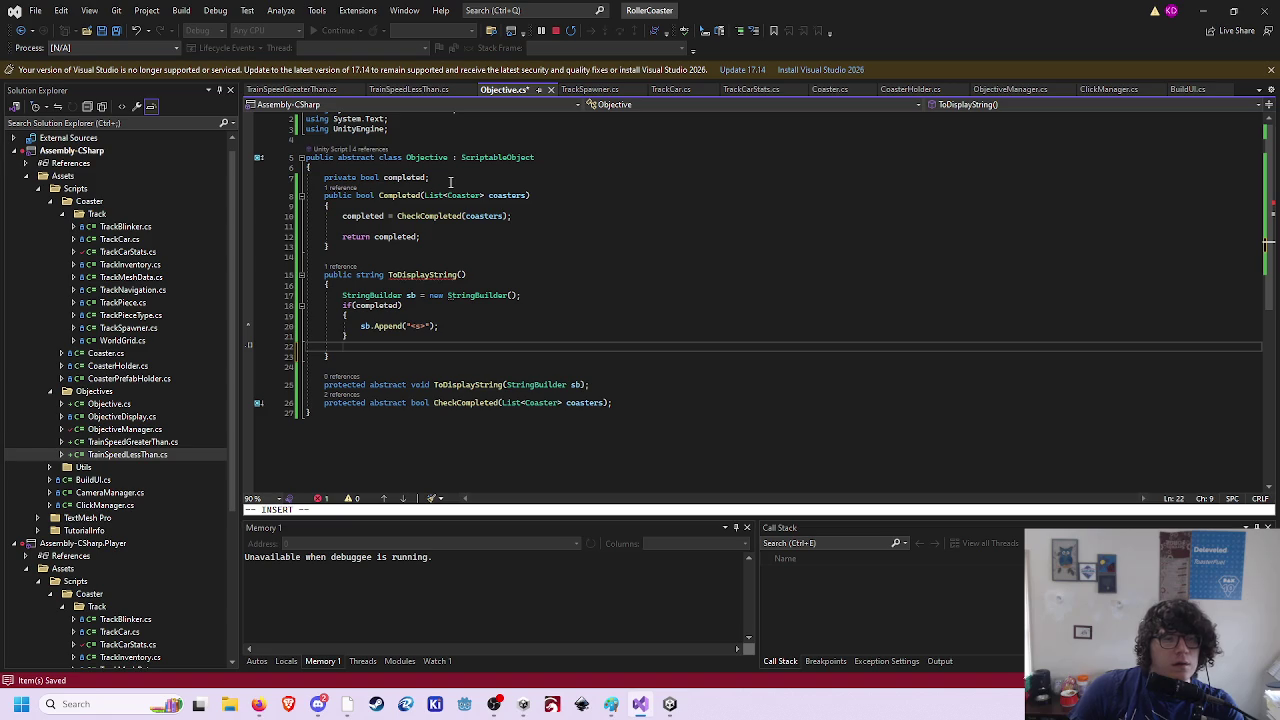
pyautogui.write('ToDisplayString(sb)')
pyautogui.press('Escape')
pyautogui.write('A;')
pyautogui.press('Escape')
# - Remove the if braces and copy the if/Append below the call, appending "</s>" instead
pyautogui.press('k')
pyautogui.press('k')
pyautogui.press('k')
pyautogui.press('d')
pyautogui.press('d')
pyautogui.press('j')
pyautogui.press('d')
pyautogui.press('d')
pyautogui.press('k')
pyautogui.press('k')
pyautogui.press('V')
pyautogui.press('j')
pyautogui.press('y')
pyautogui.press('j')
pyautogui.press('j')
pyautogui.press('p')
pyautogui.press('j')
pyautogui.press('w')
pyautogui.press('w')
pyautogui.press('w')
pyautogui.write('i/')
pyautogui.press('Escape')
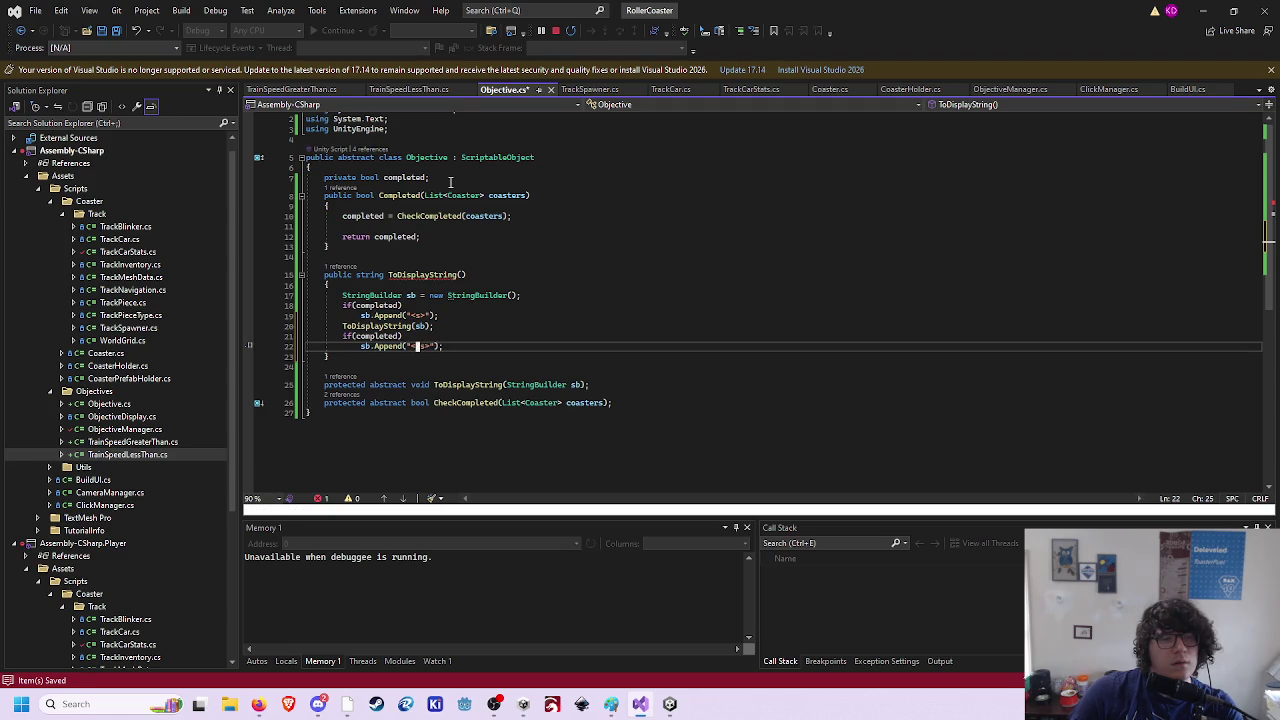
# - End the method with 'return sb.ToString();' preceded by a blank line, and save
pyautogui.write('oreturn sb.ToString')
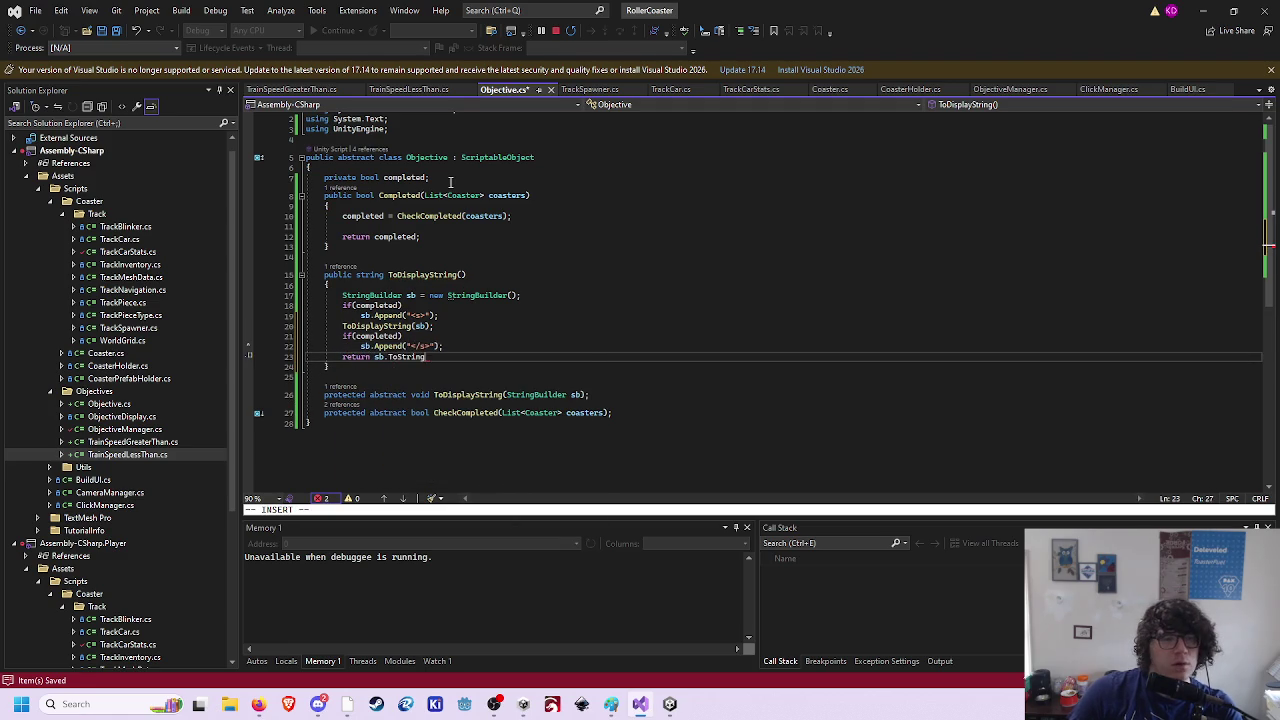
pyautogui.write('();')
pyautogui.press('Escape')
pyautogui.hotkey('ctrl', 's')
pyautogui.press('k')
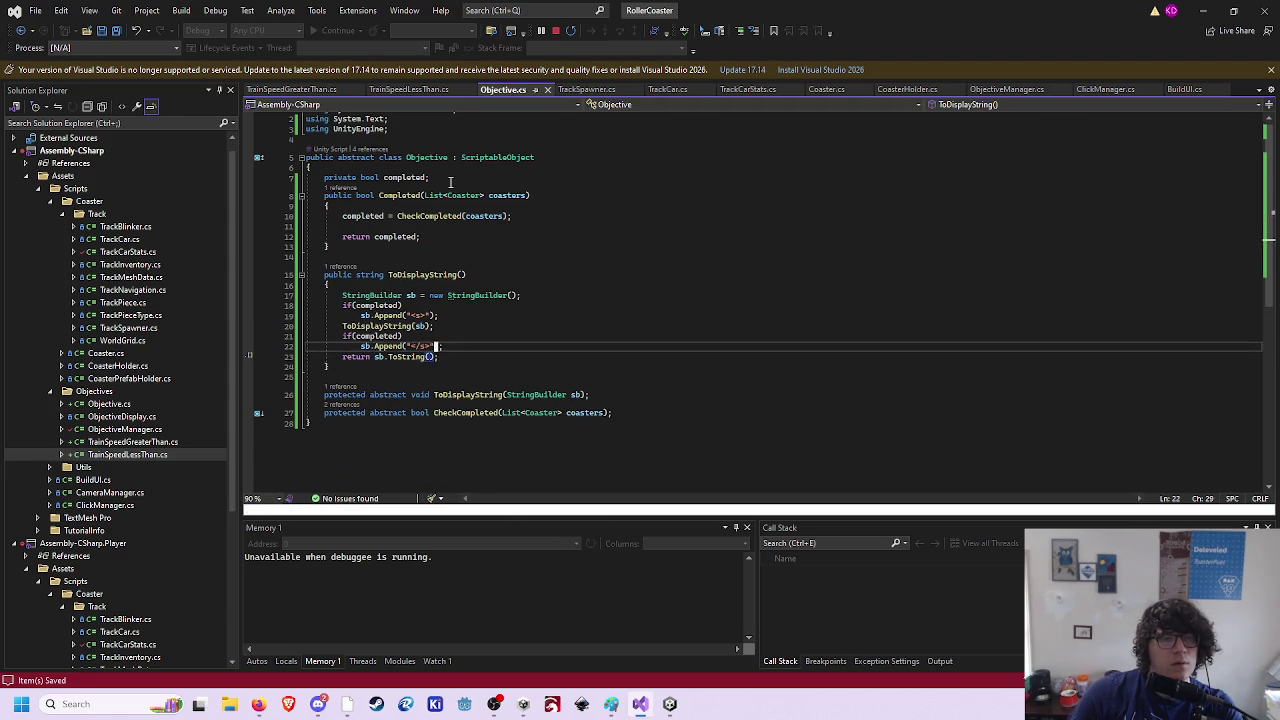
pyautogui.press('o')
pyautogui.press('Escape')
pyautogui.press('j')
pyautogui.press('j')
pyautogui.press('j')
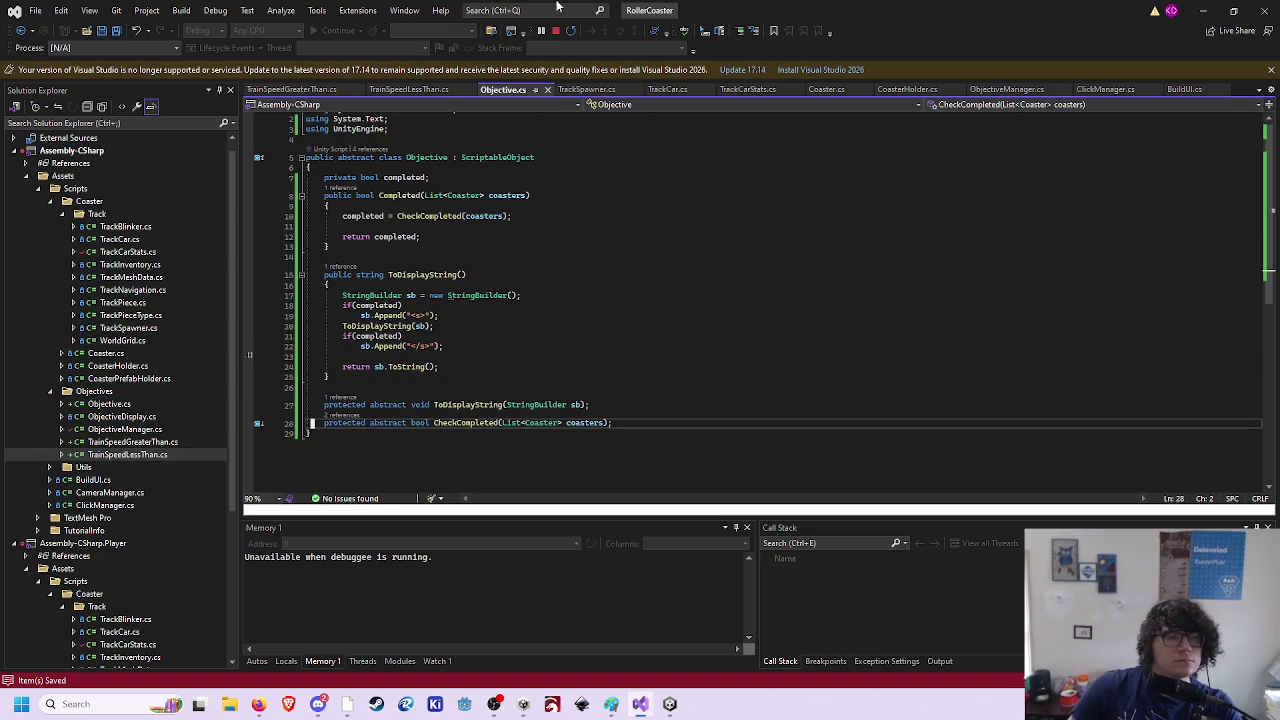
# - In TrainSpeedGreaterThan.cs, make ToDisplayString return void and take a StringBuilder sb parameter
pyautogui.click(293, 89)
pyautogui.doubleClick(412, 374)
pyautogui.write('void')
pyautogui.press('Escape')
pyautogui.press('$')
pyautogui.write('ing(StringBuilder')
pyautogui.press('Tab')
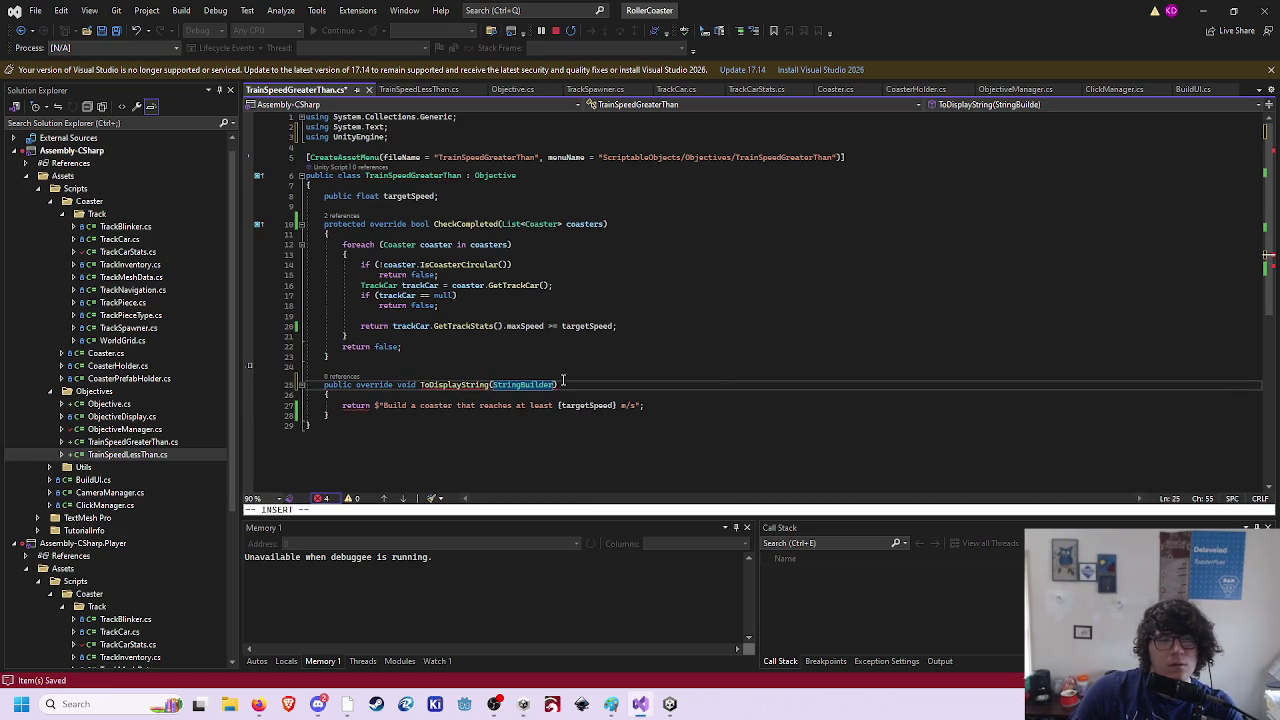
pyautogui.write('sb')
pyautogui.press('Escape')
pyautogui.press('j')
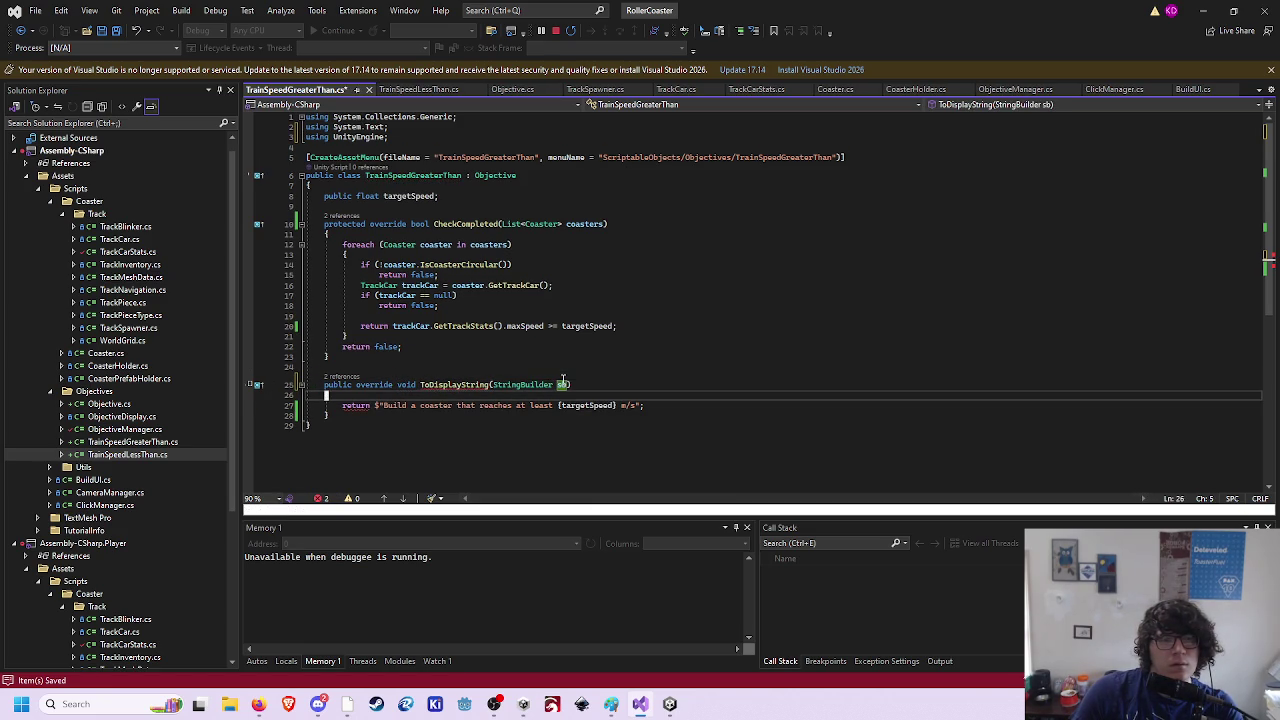
# - Rewrite the return line as sb.Append(...) and save the script
pyautogui.click(562, 384)
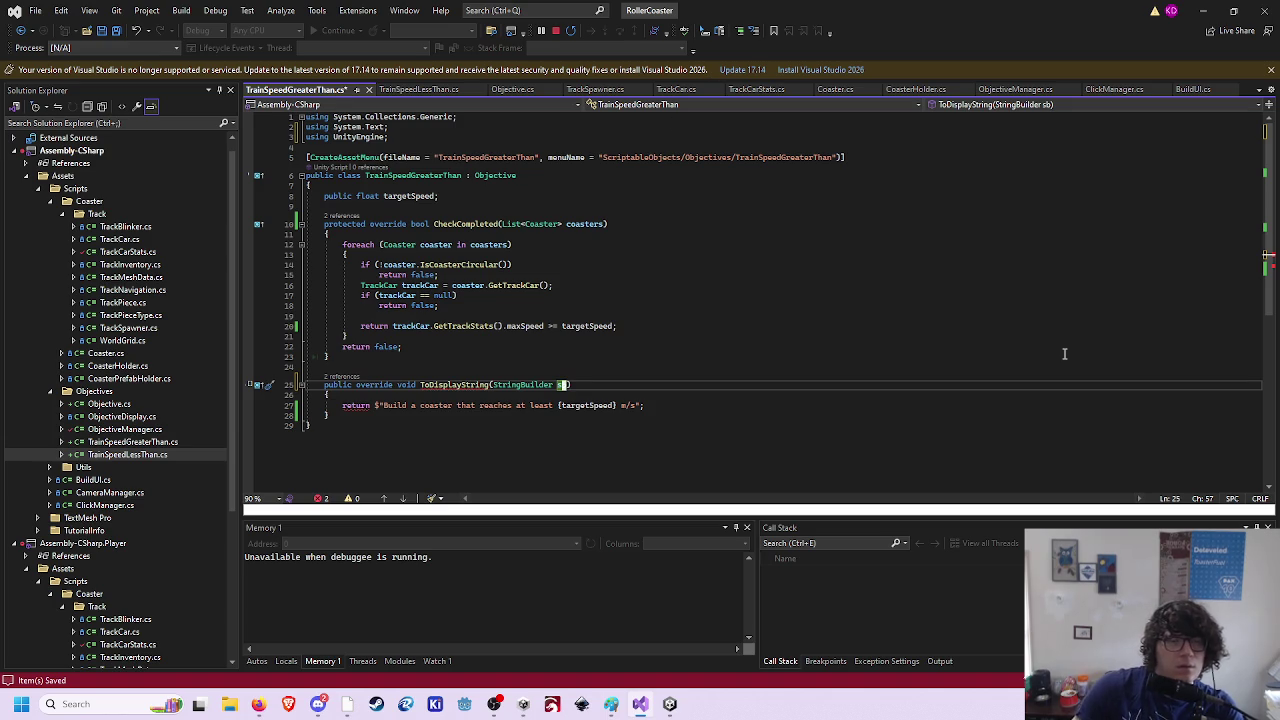
pyautogui.press('j')
pyautogui.press('j')
pyautogui.hotkey('shift', 'i')
pyautogui.write('sb.Append(')
pyautogui.press('Delete')
pyautogui.press('Delete')
pyautogui.press('Delete')
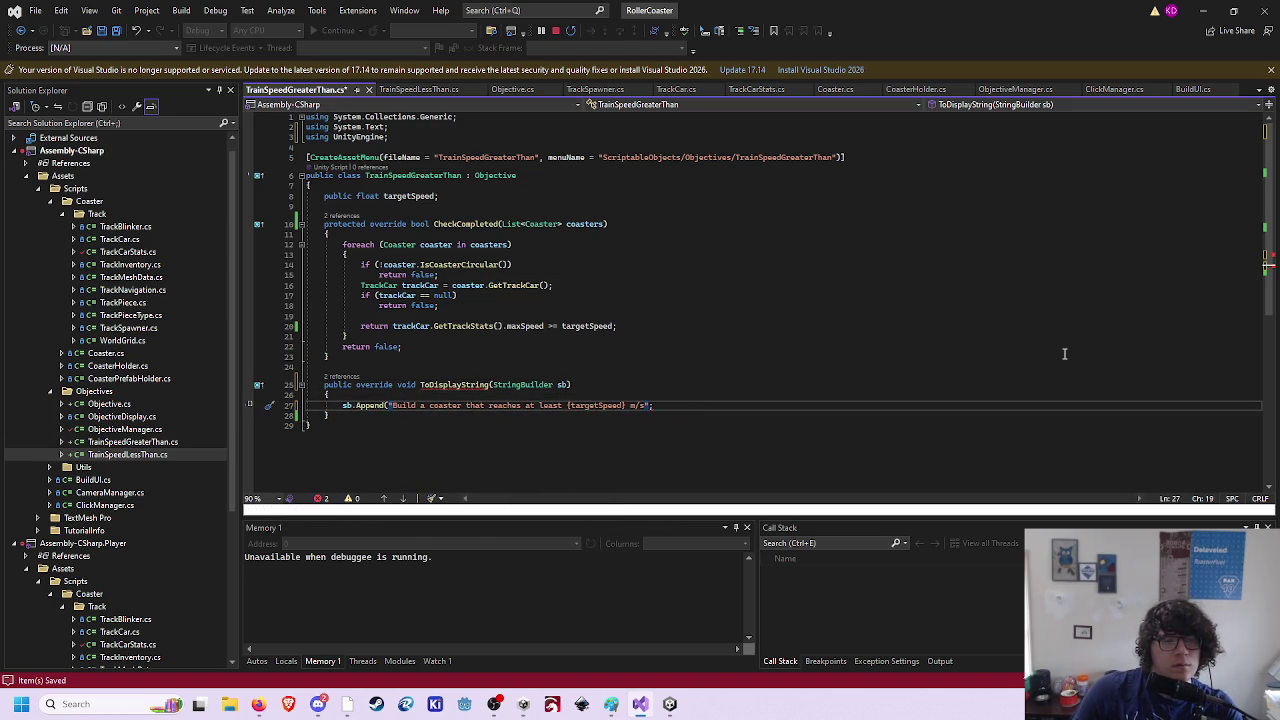
pyautogui.press('Escape')
pyautogui.write('$')
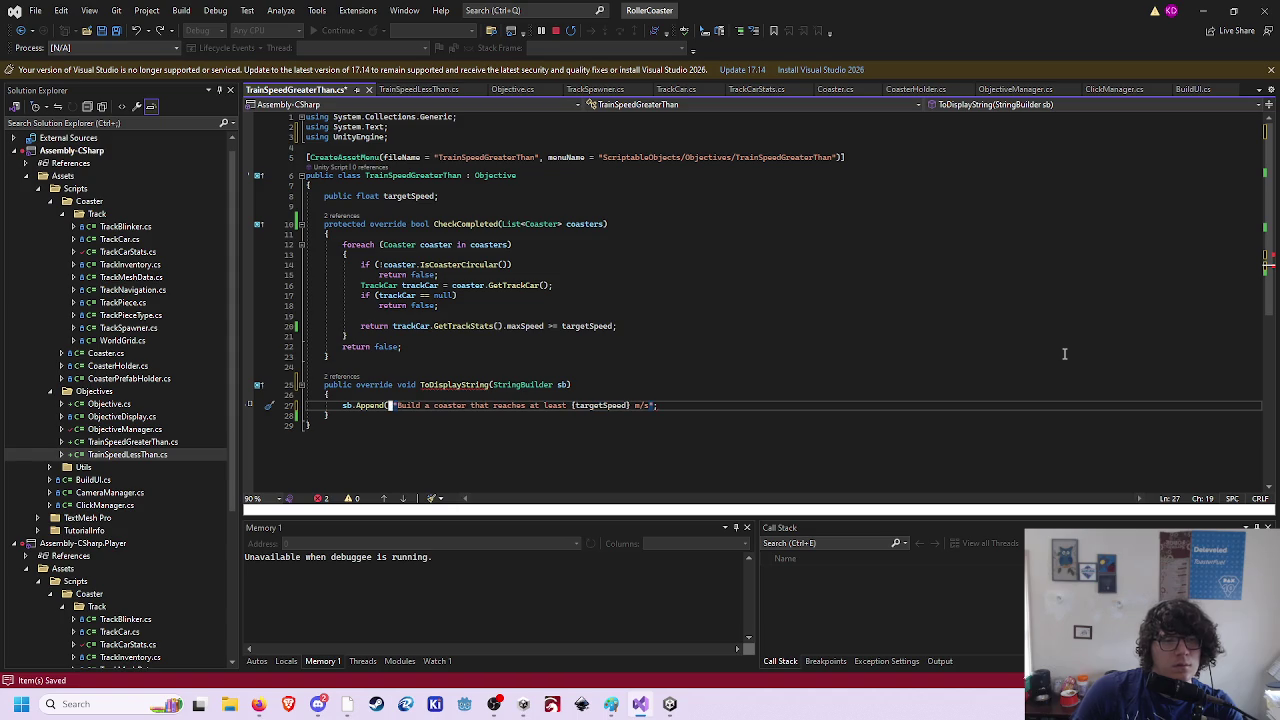
pyautogui.hotkey('shift', '4')
pyautogui.hotkey('ctrl', 's')
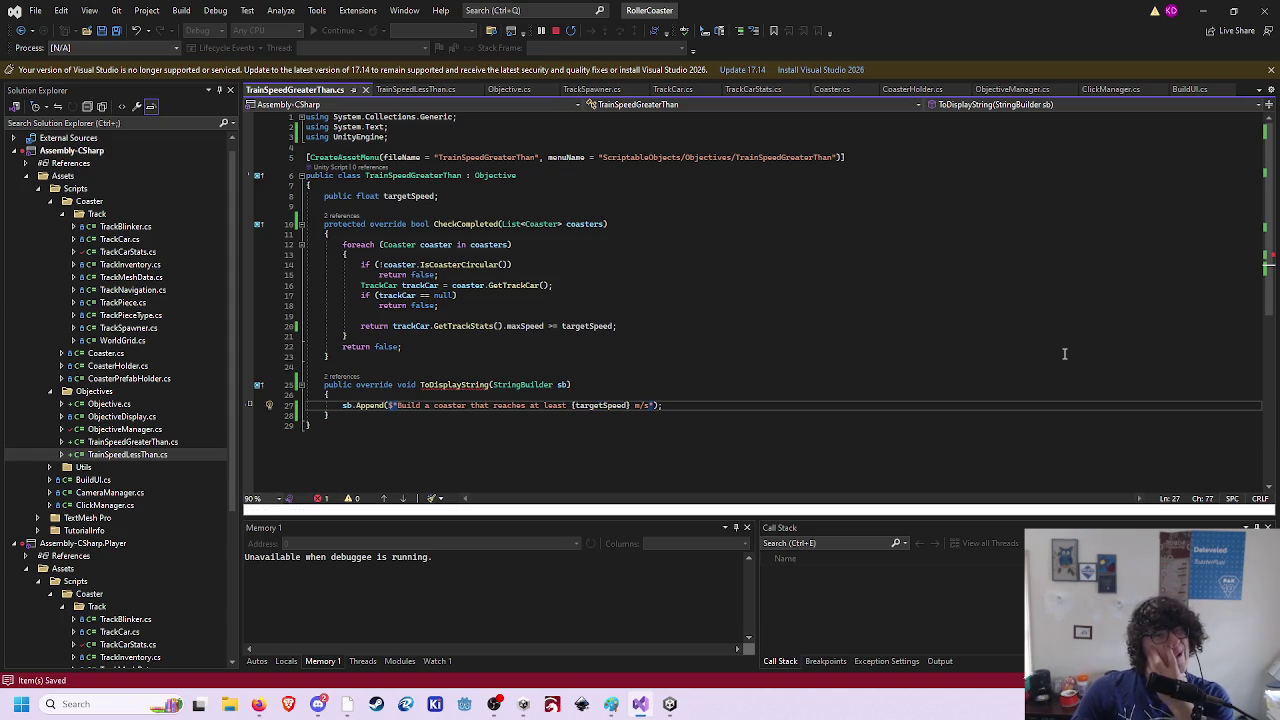
# - Change ToDisplayString's public modifier to protected and save all files with :wa
pyautogui.press('k')
pyautogui.press('k')
pyautogui.press('^')
pyautogui.write('dwiprotec')
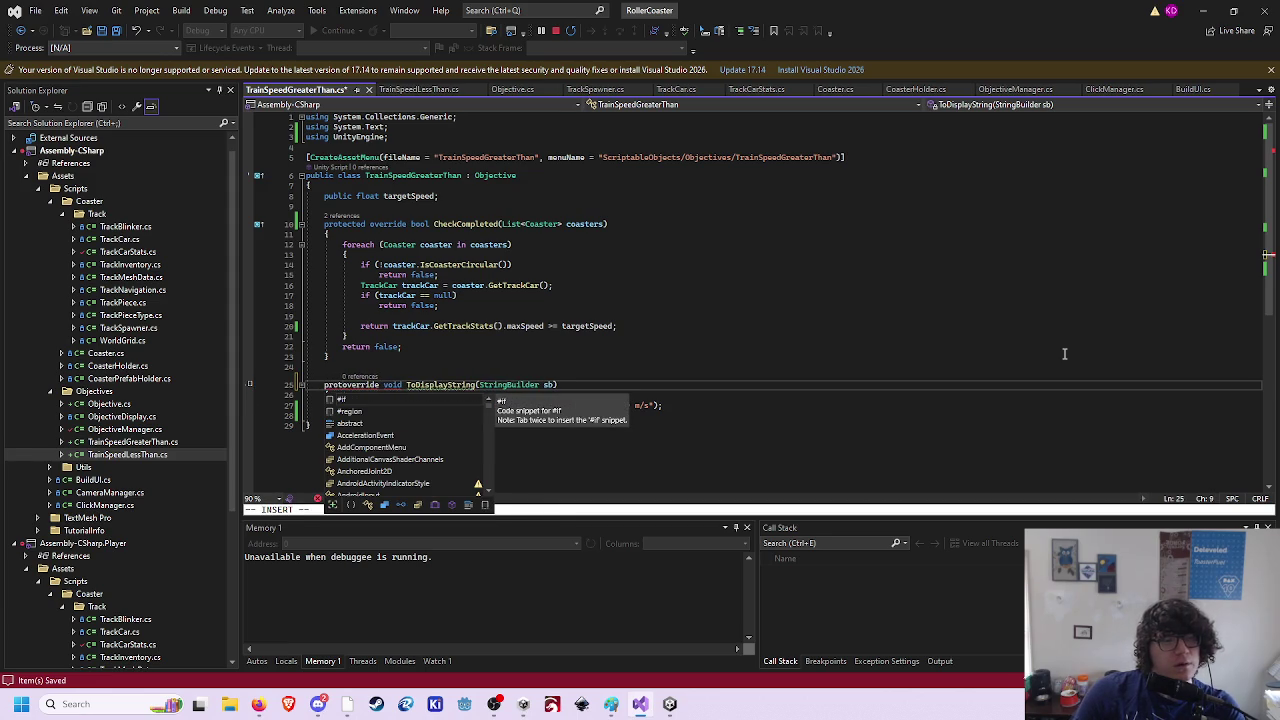
pyautogui.write('ted')
pyautogui.press('Escape')
pyautogui.write(':wa')
pyautogui.press('Return')
pyautogui.press('k')
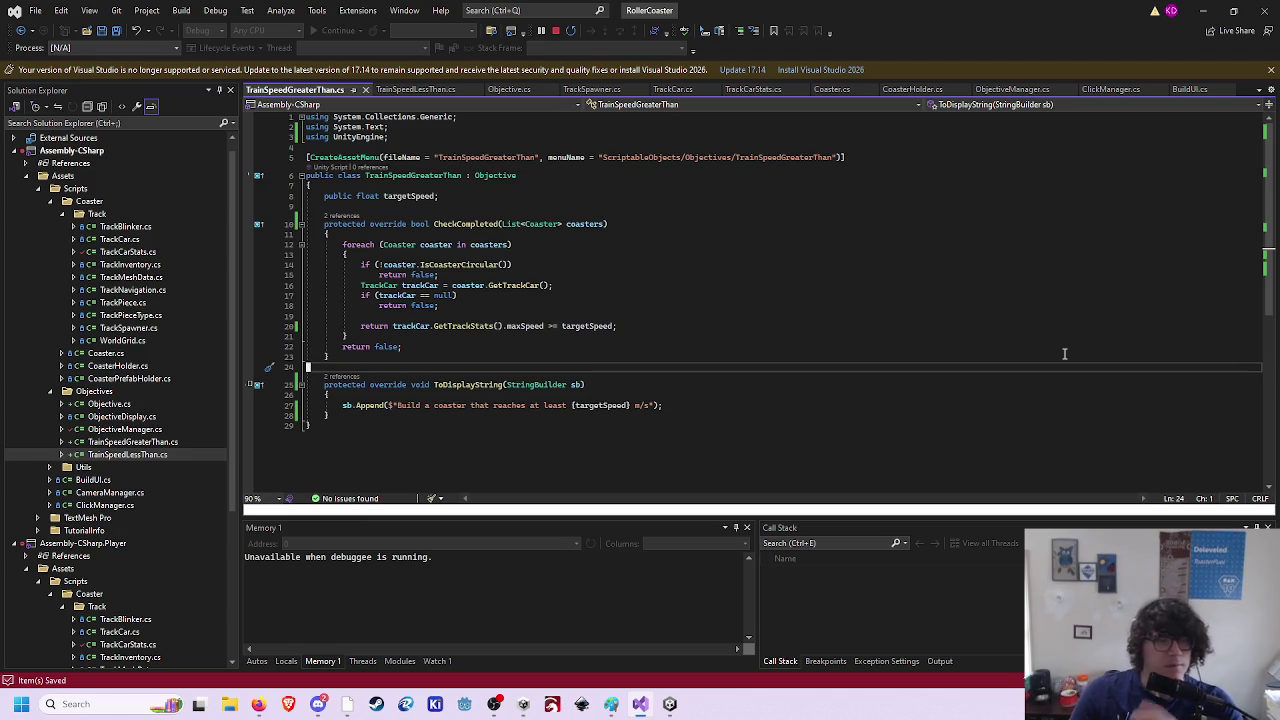
# - Review the updated method signature, then switch to TrainSpeedLessThan.cs
pyautogui.press('Down')
pyautogui.press('Down')
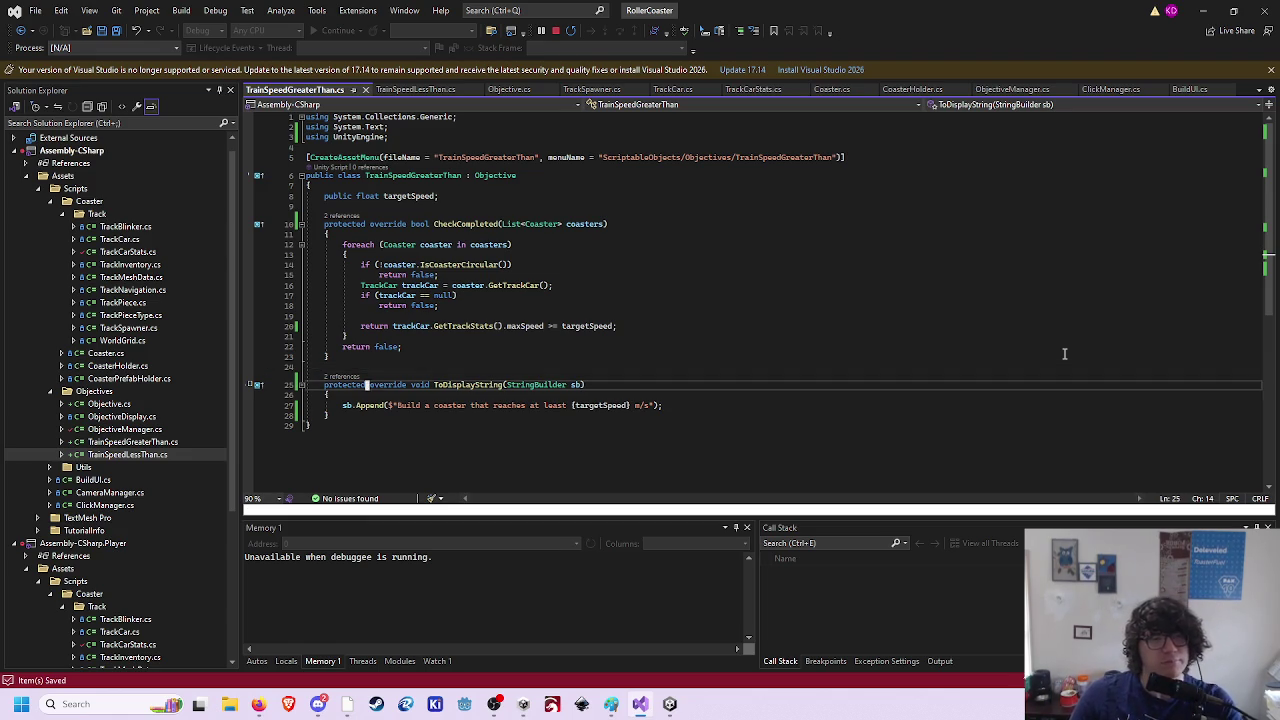
pyautogui.press('Up')
pyautogui.hotkey('ctrl', 'Right')
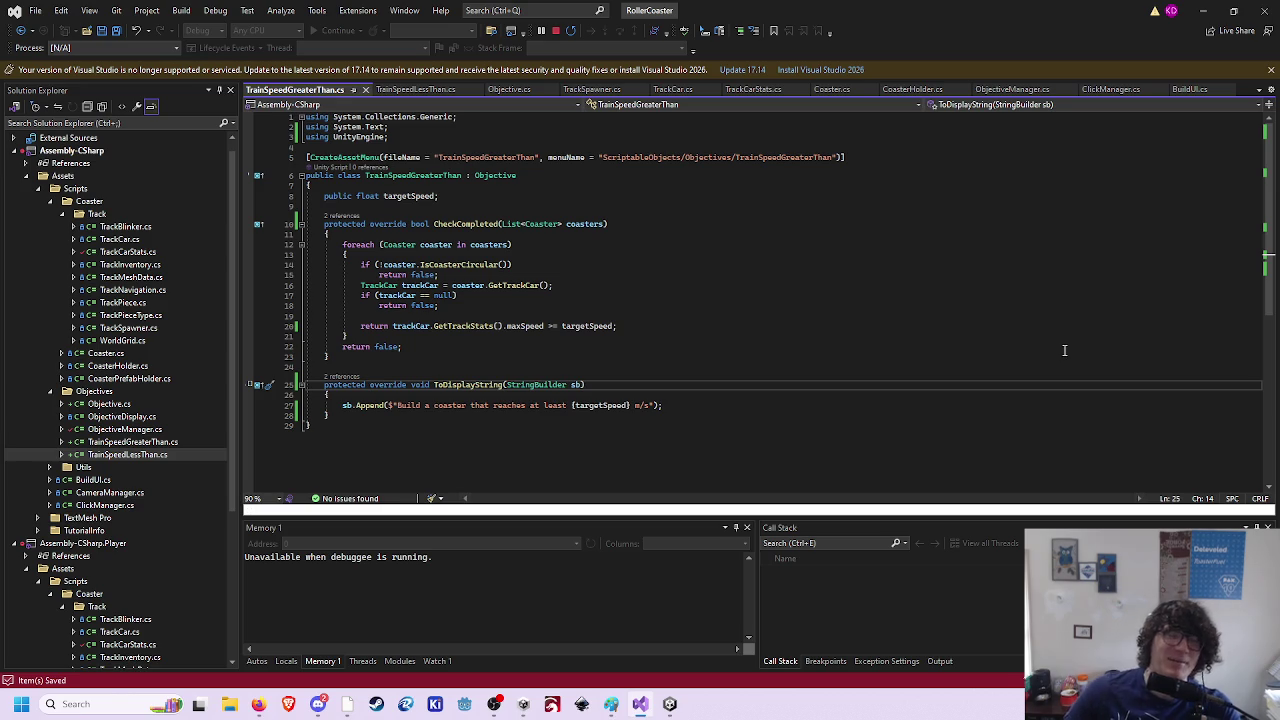
pyautogui.click(405, 89)
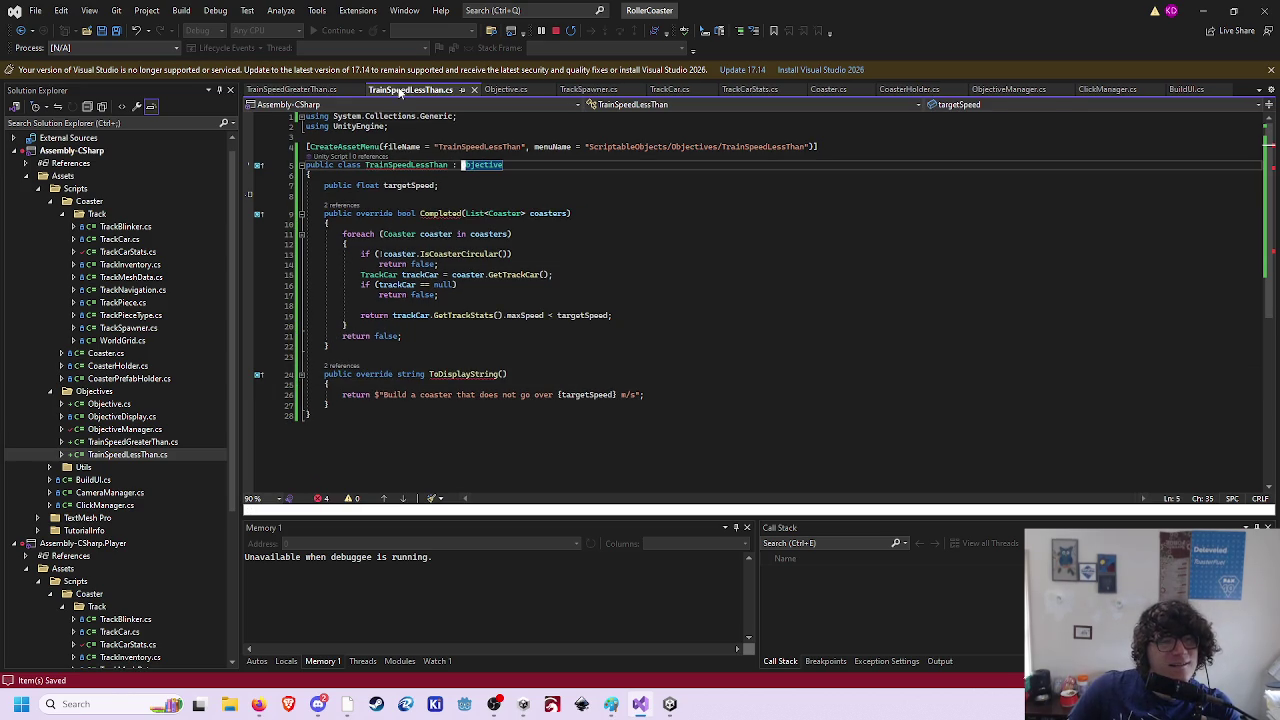
# - In TrainSpeedLessThan.cs, make Completed a protected method named CheckCompleted and save
pyautogui.click(310, 91)
pyautogui.click(408, 89)
pyautogui.click(338, 213)
pyautogui.write('dwiprotected')
pyautogui.press('Escape')
pyautogui.press('w')
pyautogui.press('w')
pyautogui.write('wiIs')
pyautogui.press('BackSpace')
pyautogui.press('BackSpace')
pyautogui.write('Check')
pyautogui.press('Escape')
pyautogui.write(':w')
pyautogui.press('Return')
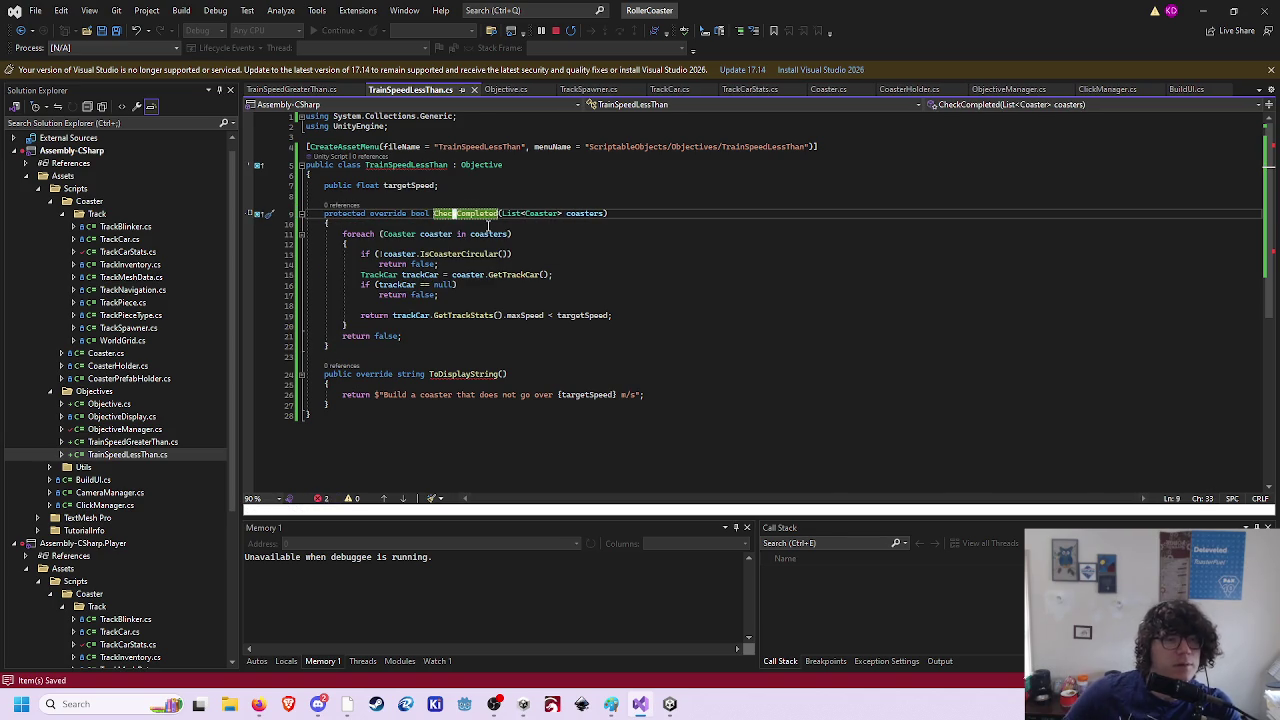
# - Make ToDisplayString a protected void method taking a StringBuilder sb
pyautogui.write('dwiprotected')
pyautogui.press('Escape')
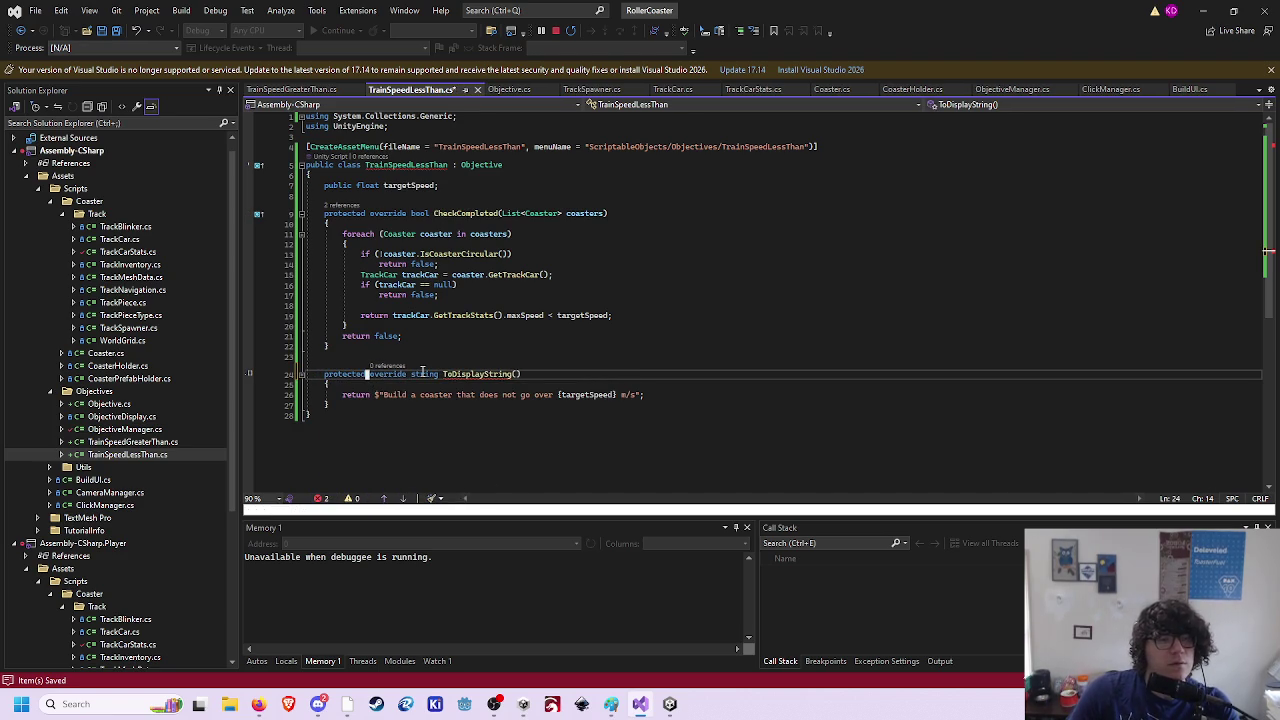
pyautogui.press('b')
pyautogui.press('b')
pyautogui.press('b')
pyautogui.write('cwvoid')
pyautogui.press('Escape')
pyautogui.write('ing(StringB')
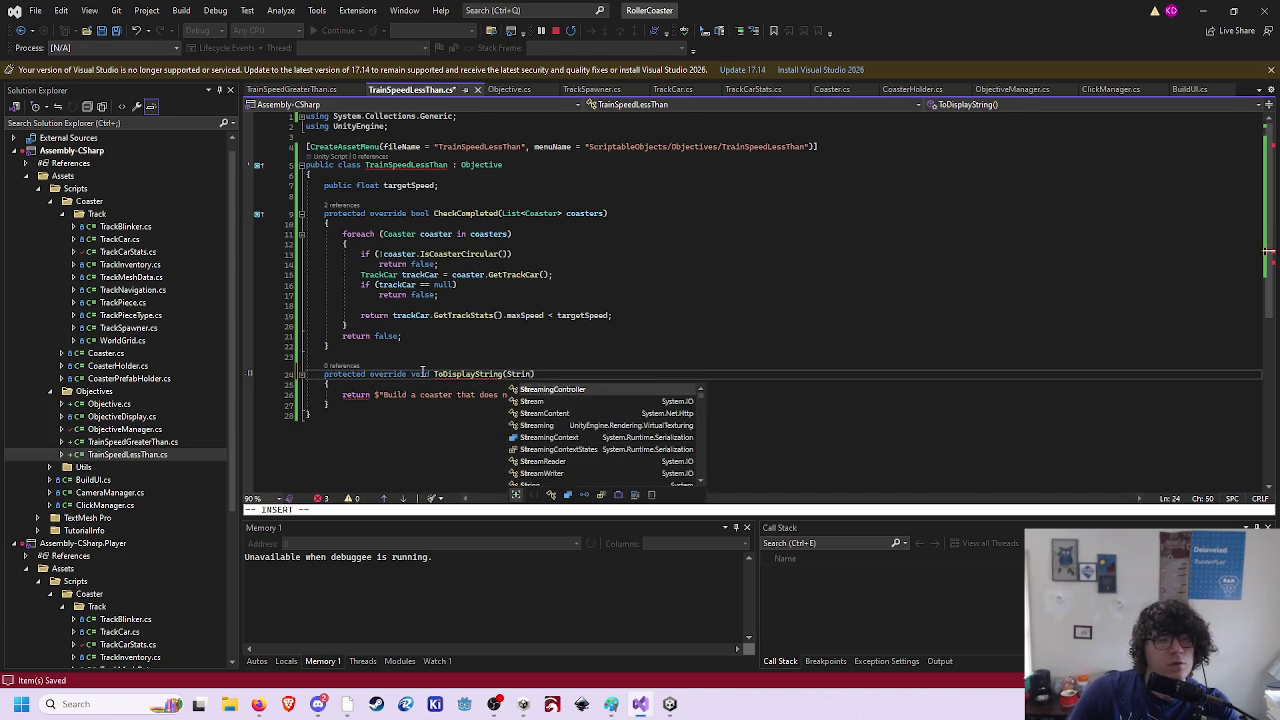
pyautogui.press('Tab')
pyautogui.write('sb')
# - Replace the return with sb.Append of the interpolated 'does not go over {targetSpeed} m/s' message and save
pyautogui.press('Down')
pyautogui.press('Down')
pyautogui.press('Home')
pyautogui.write('sb.Append(')
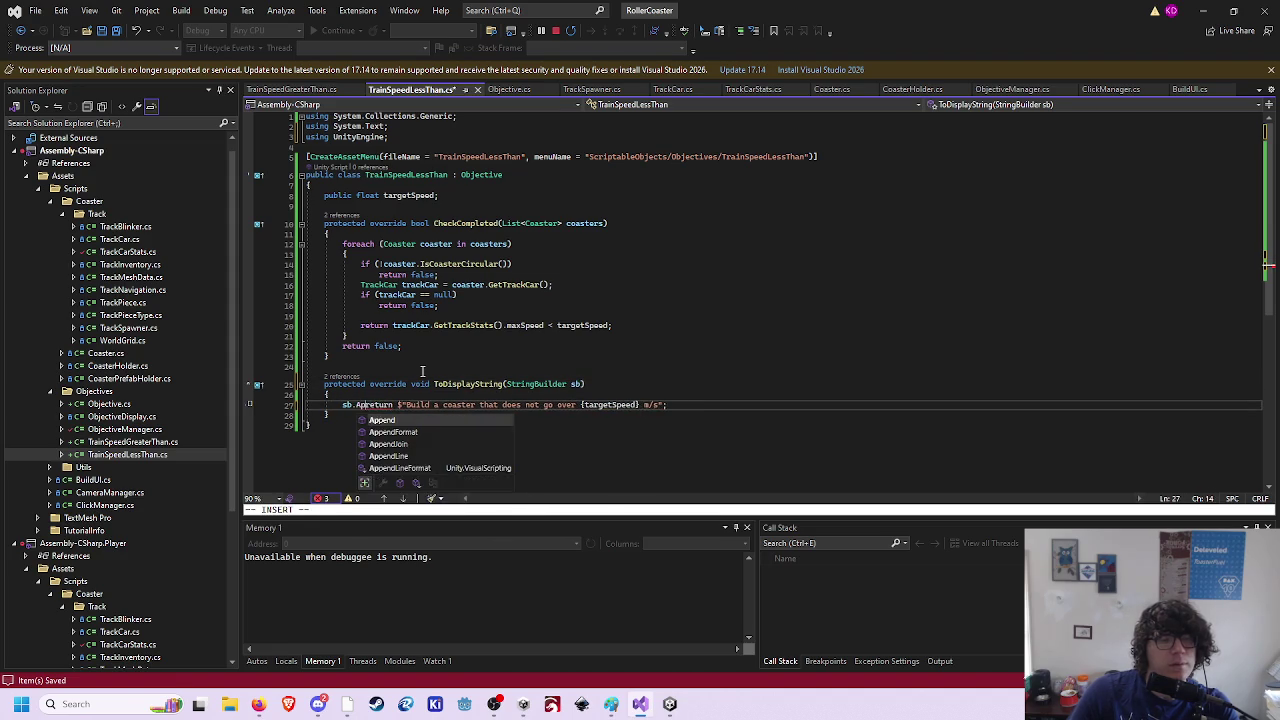
pyautogui.press('Escape')
pyautogui.press('d')
pyautogui.press('f')
pyautogui.press('$')
pyautogui.press('A')
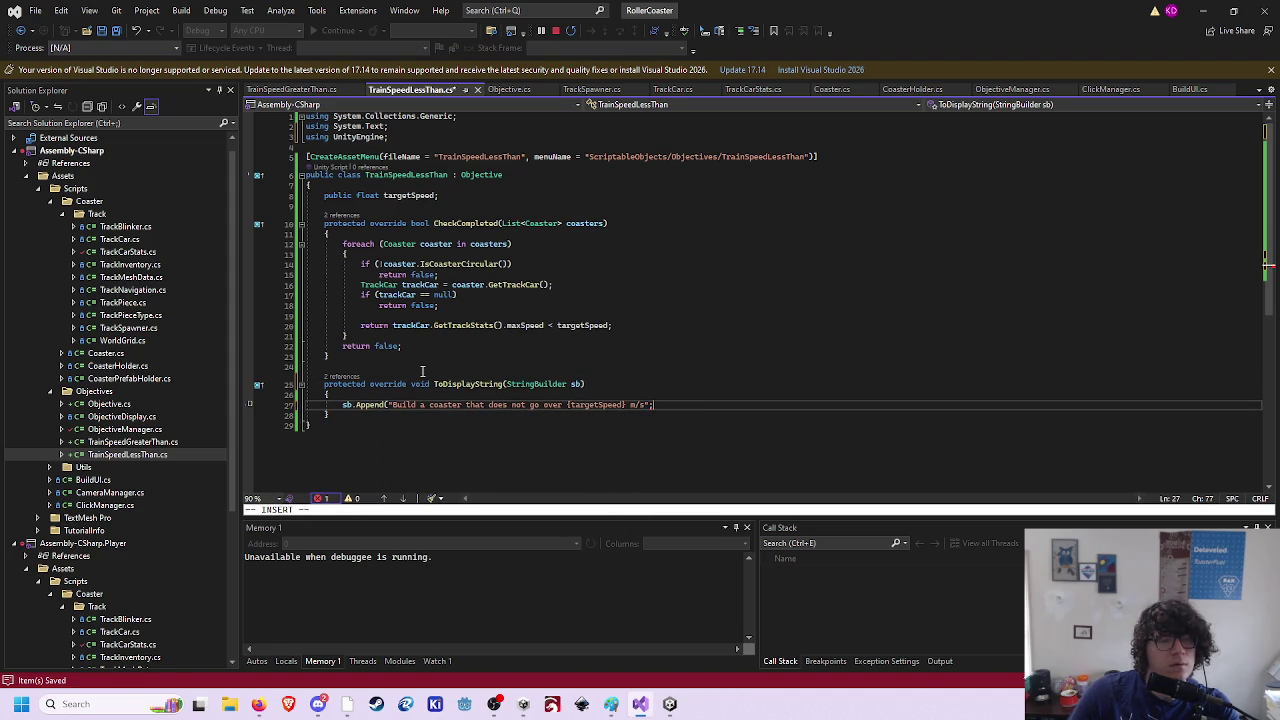
pyautogui.press('Escape')
pyautogui.press('F')
pyautogui.press('"')
pyautogui.write('i$')
pyautogui.press('End')
pyautogui.press('Left')
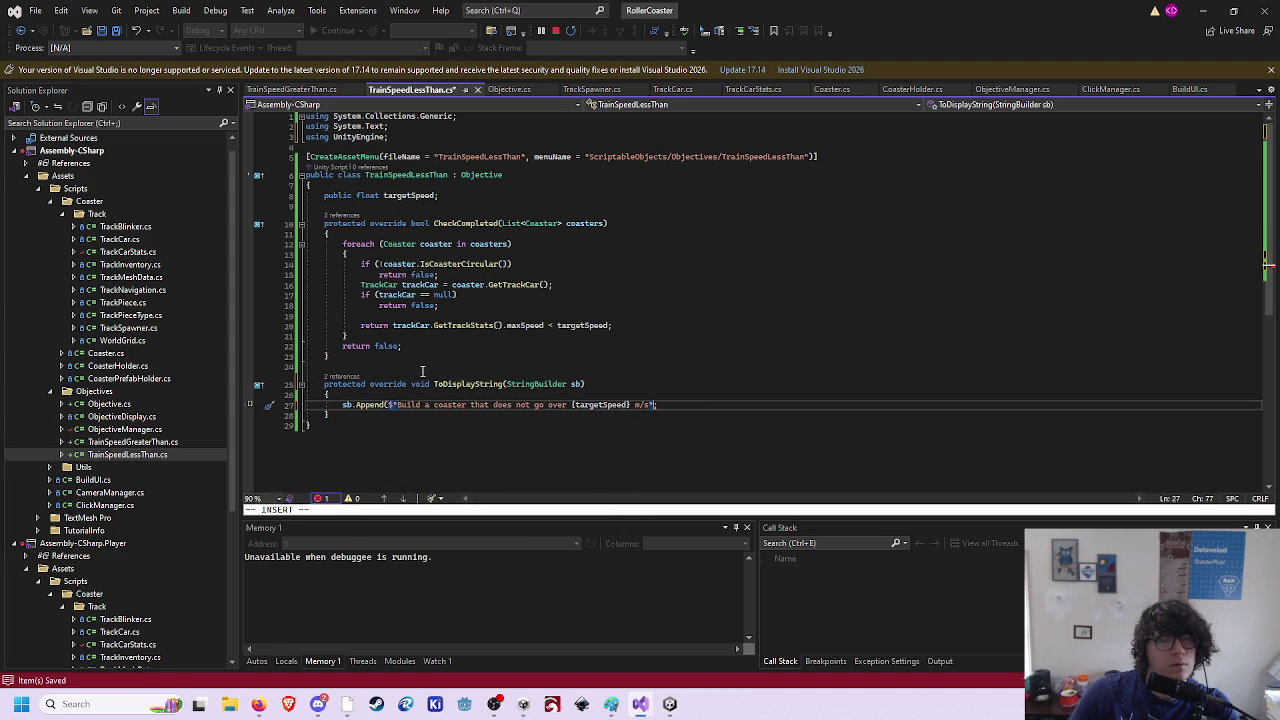
pyautogui.write(')')
pyautogui.press('Escape')
pyautogui.write(':w')
pyautogui.press('Return')
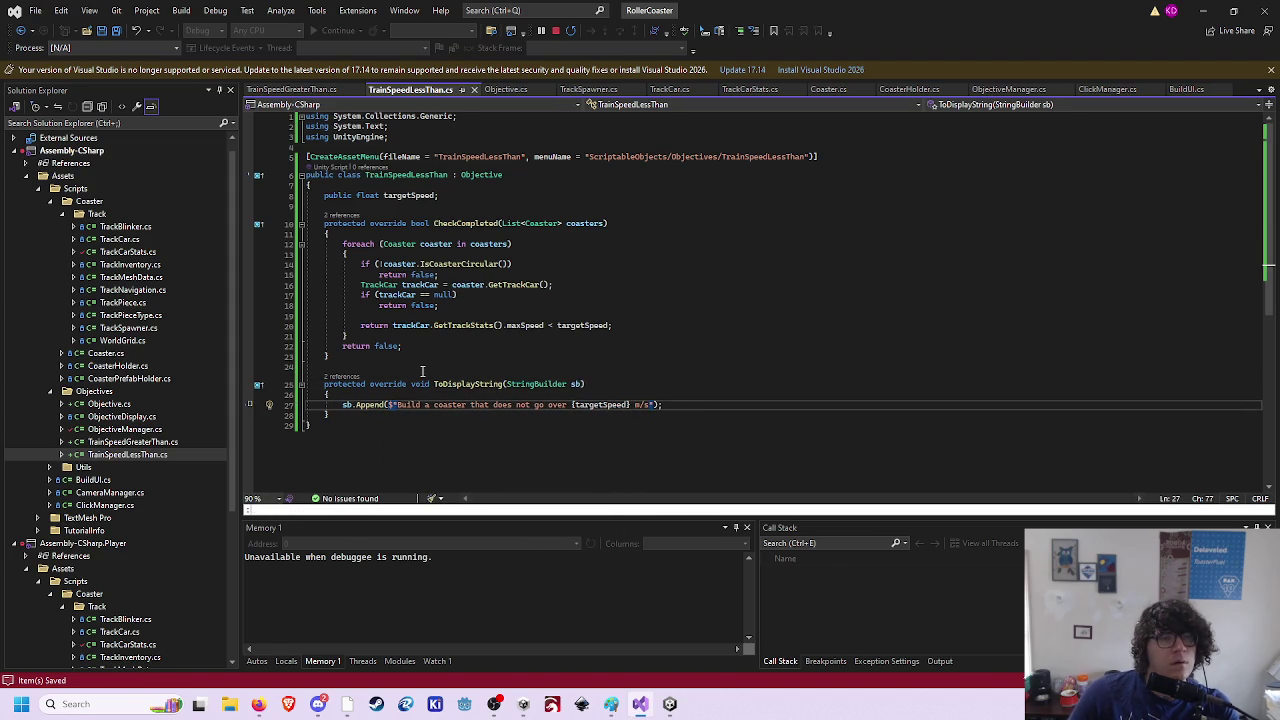
# - Compare against TrainSpeedGreaterThan.cs, then switch over to the Unity editor
pyautogui.click(298, 90)
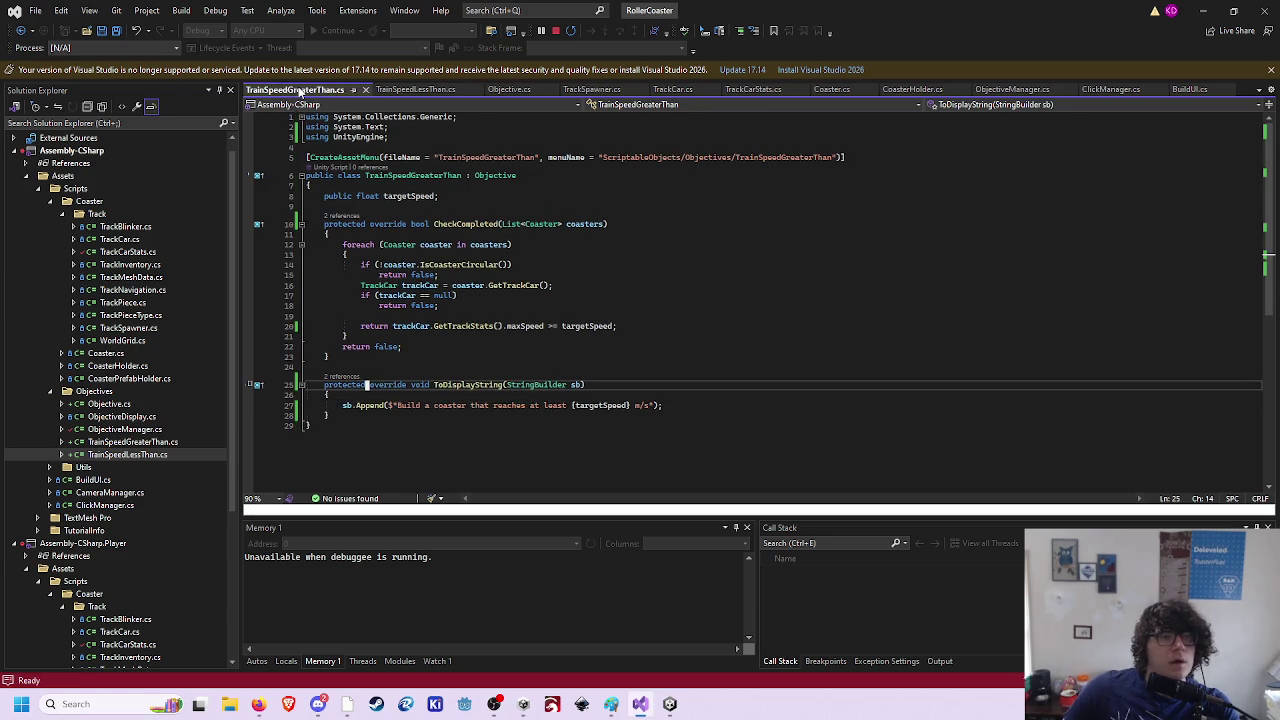
pyautogui.click(400, 90)
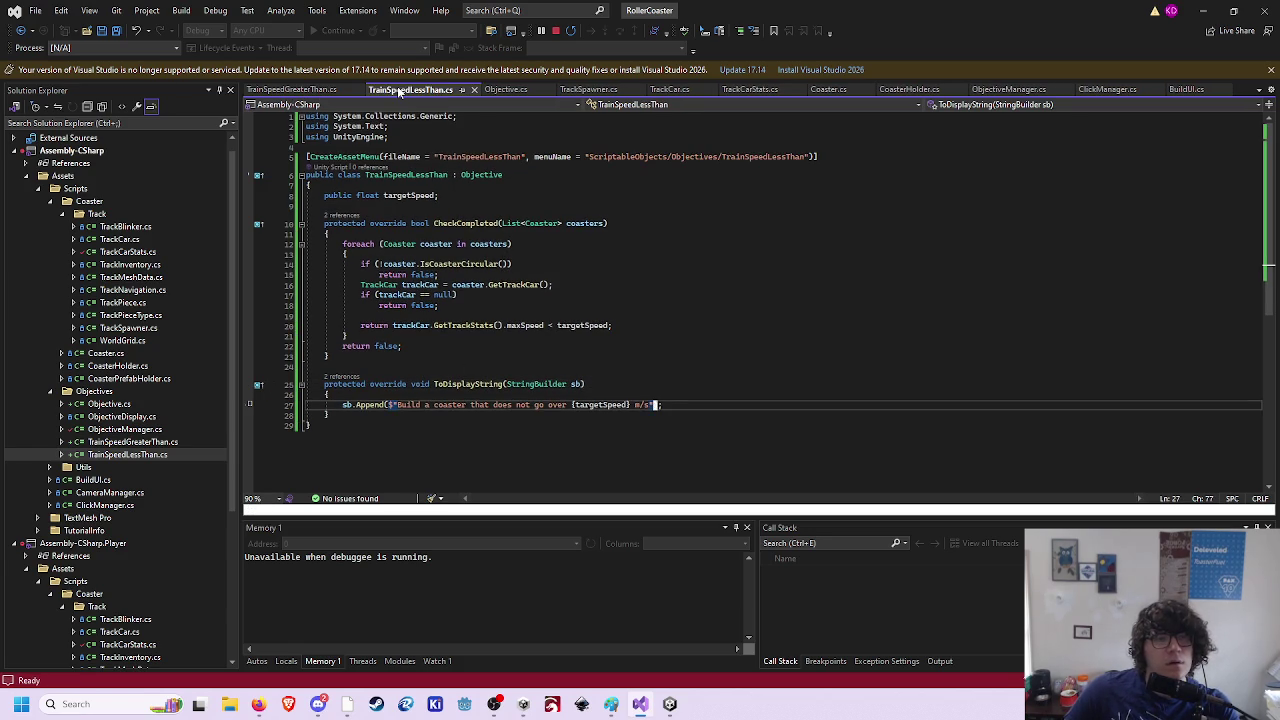
pyautogui.click(670, 704)
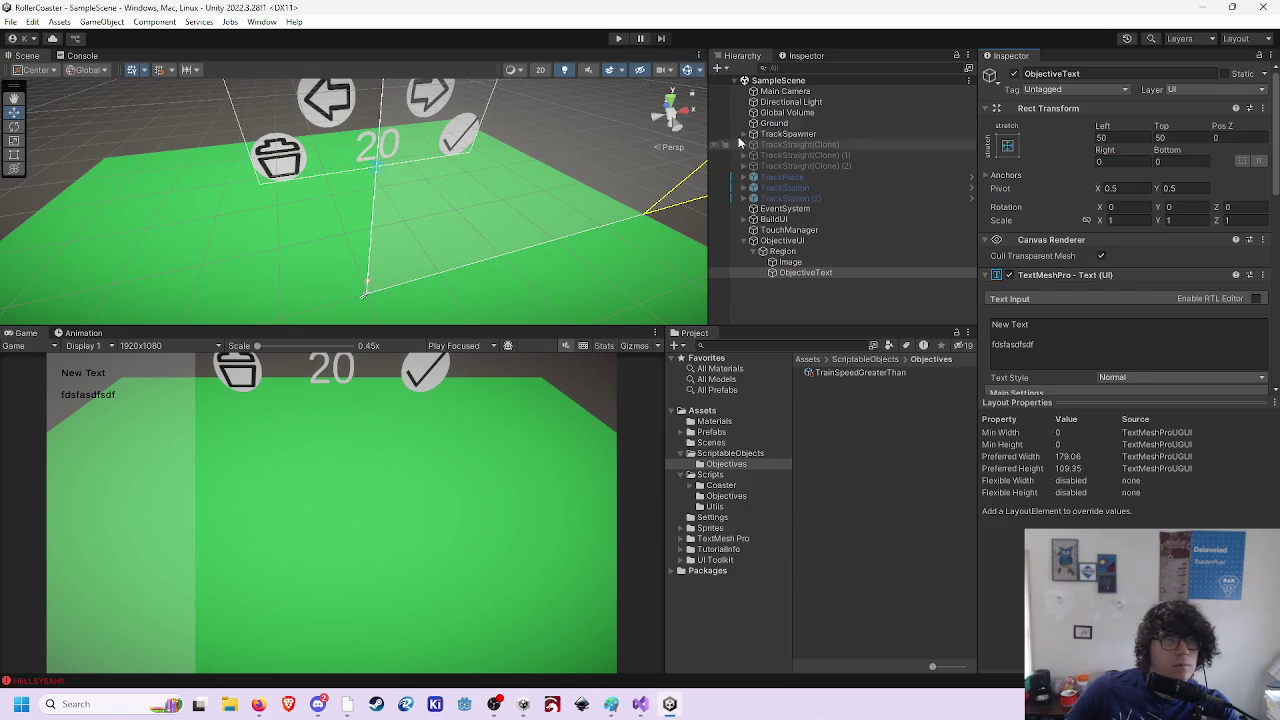
# - Start play mode and lay the first forward track pieces of the test coaster
pyautogui.click(621, 40)
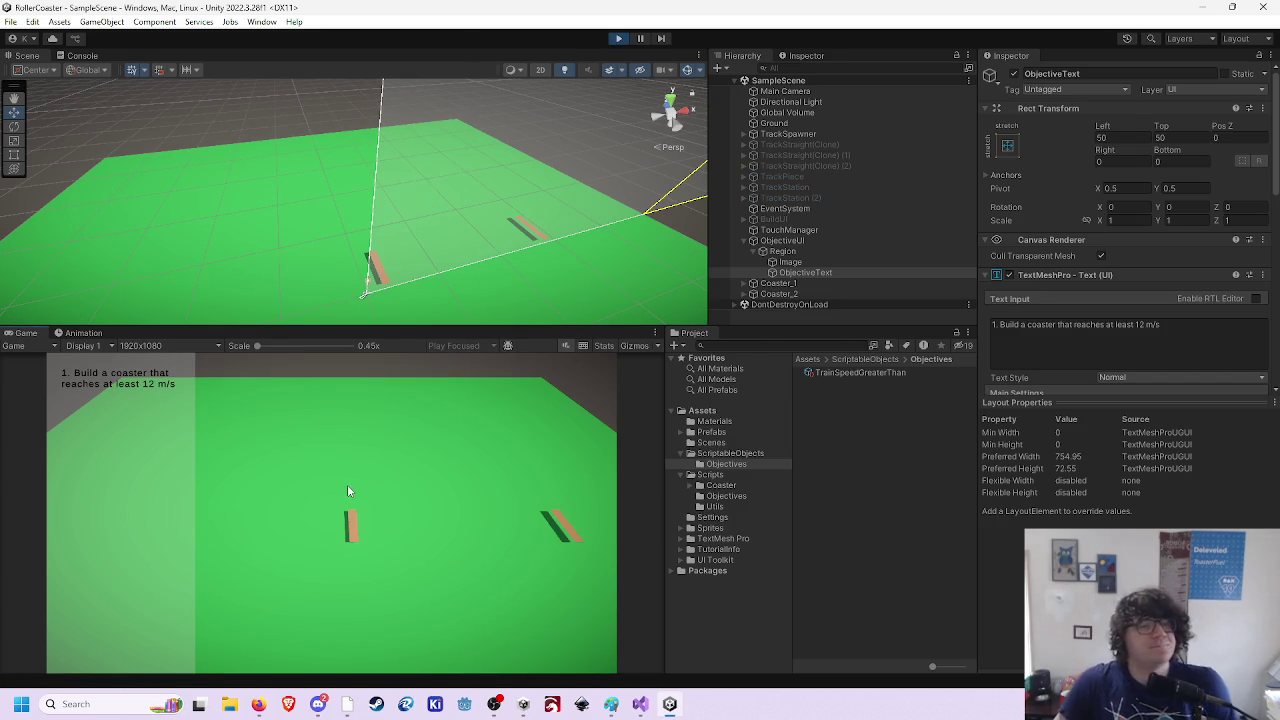
pyautogui.click(347, 528)
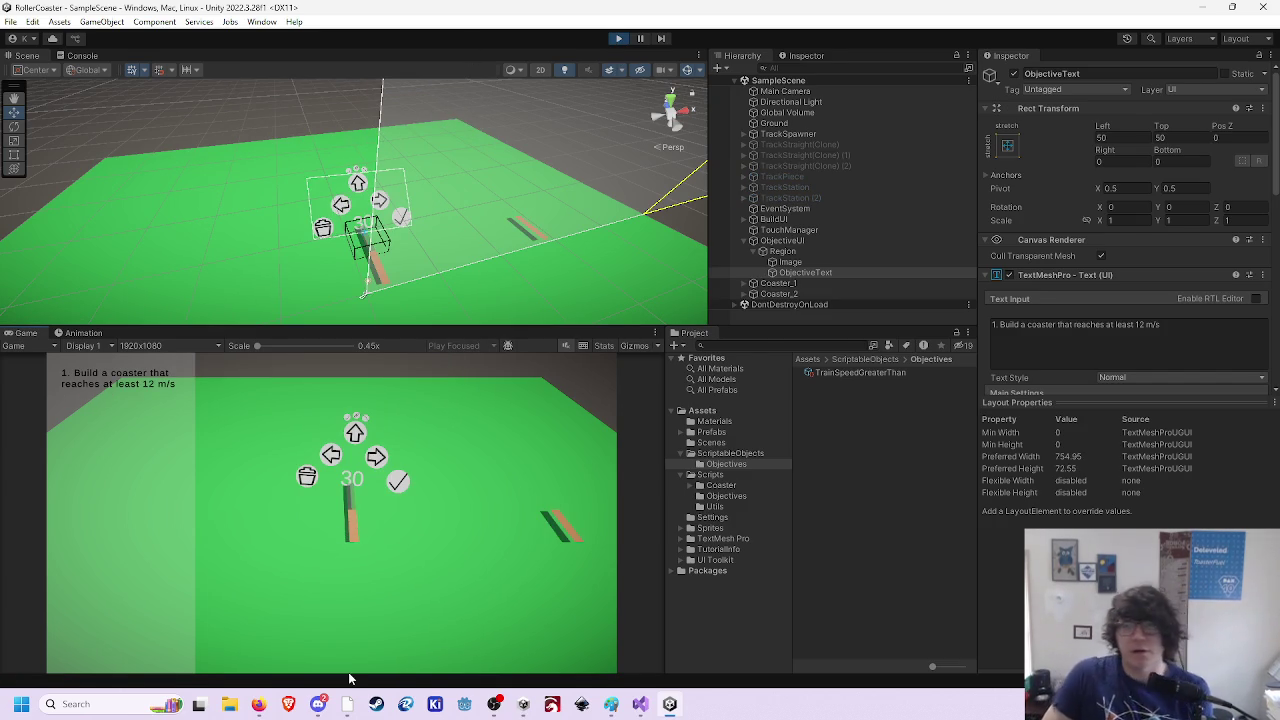
pyautogui.click(355, 432)
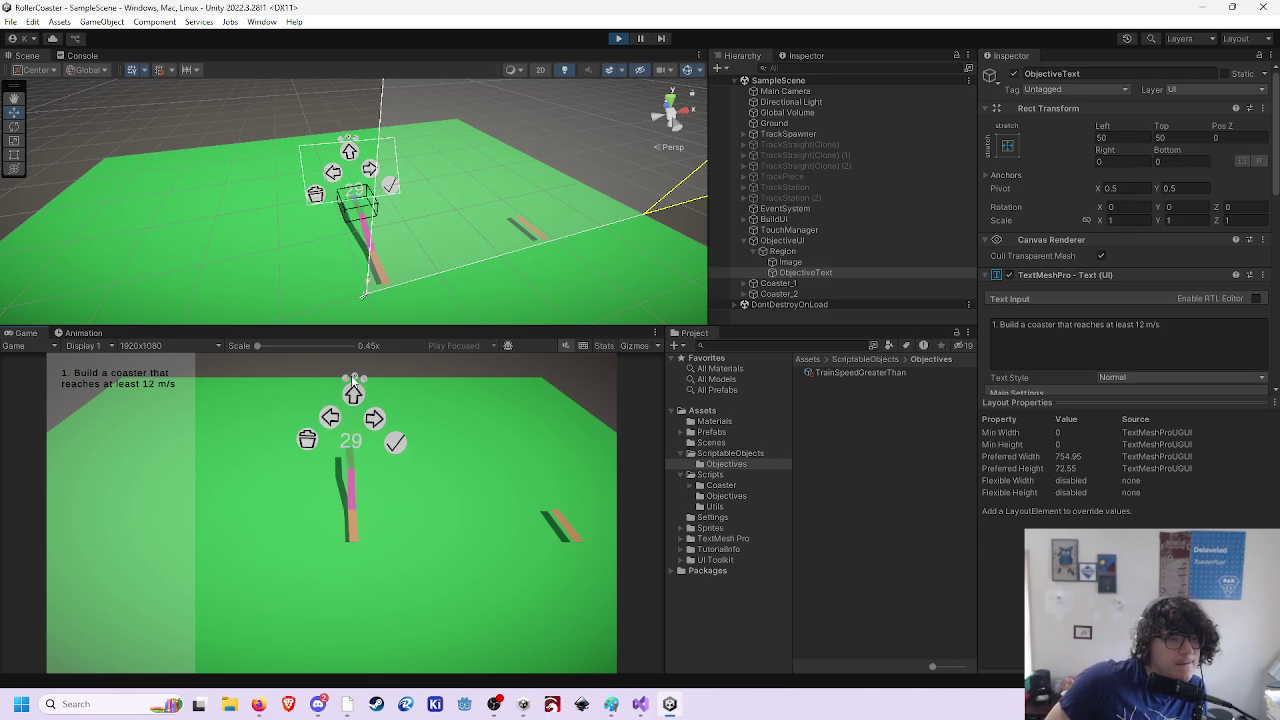
pyautogui.click(355, 397)
pyautogui.click(351, 478)
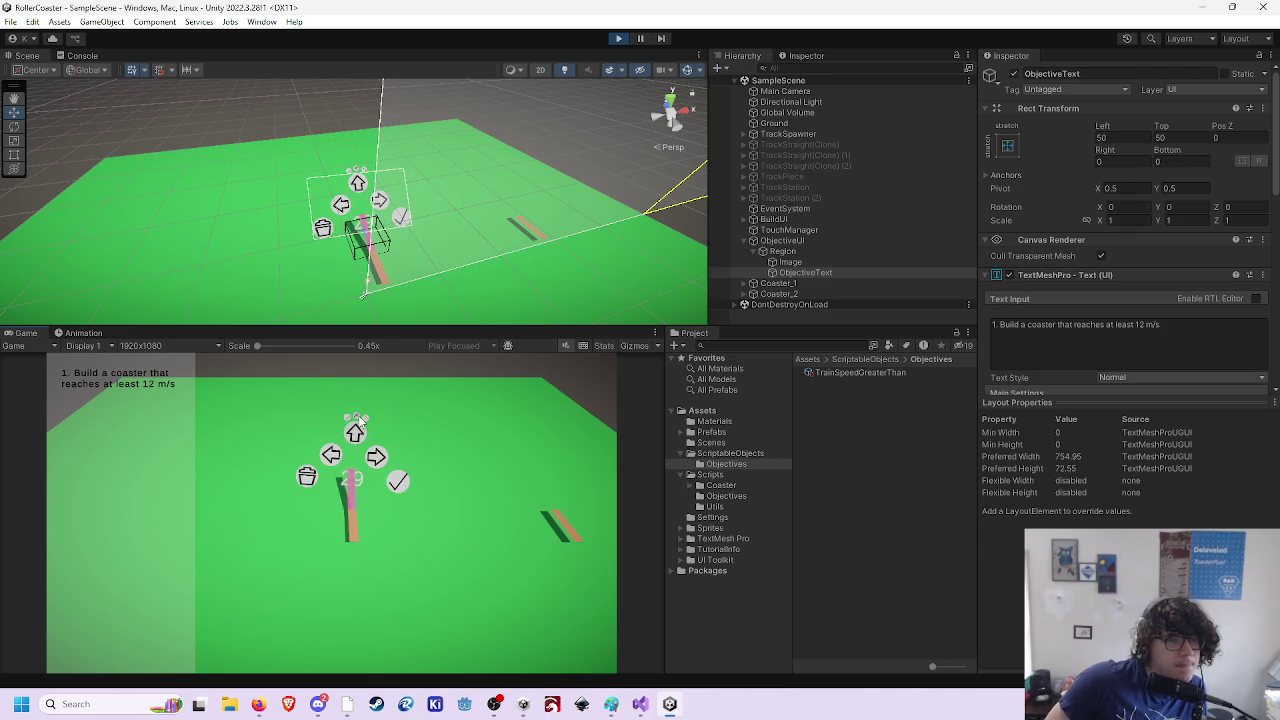
pyautogui.click(357, 431)
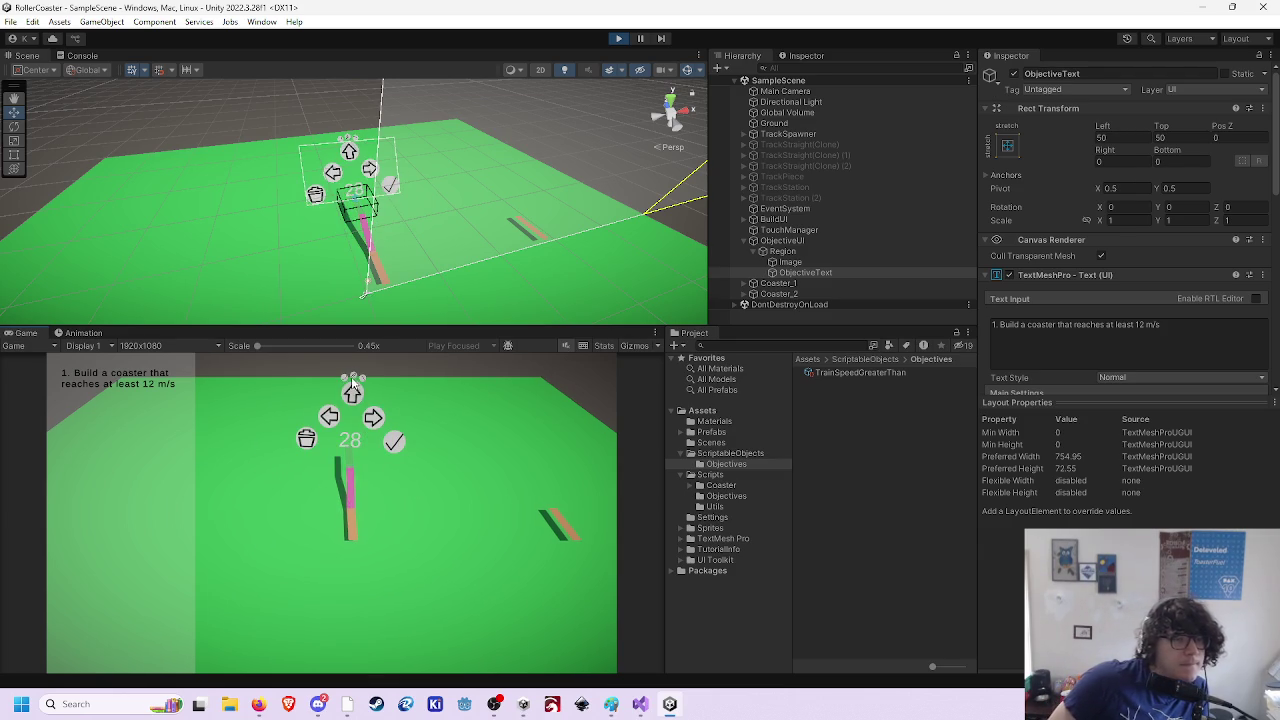
pyautogui.click(392, 441)
# - Add right and left turns to close the loop, launch the car, then stop play mode
pyautogui.click(372, 386)
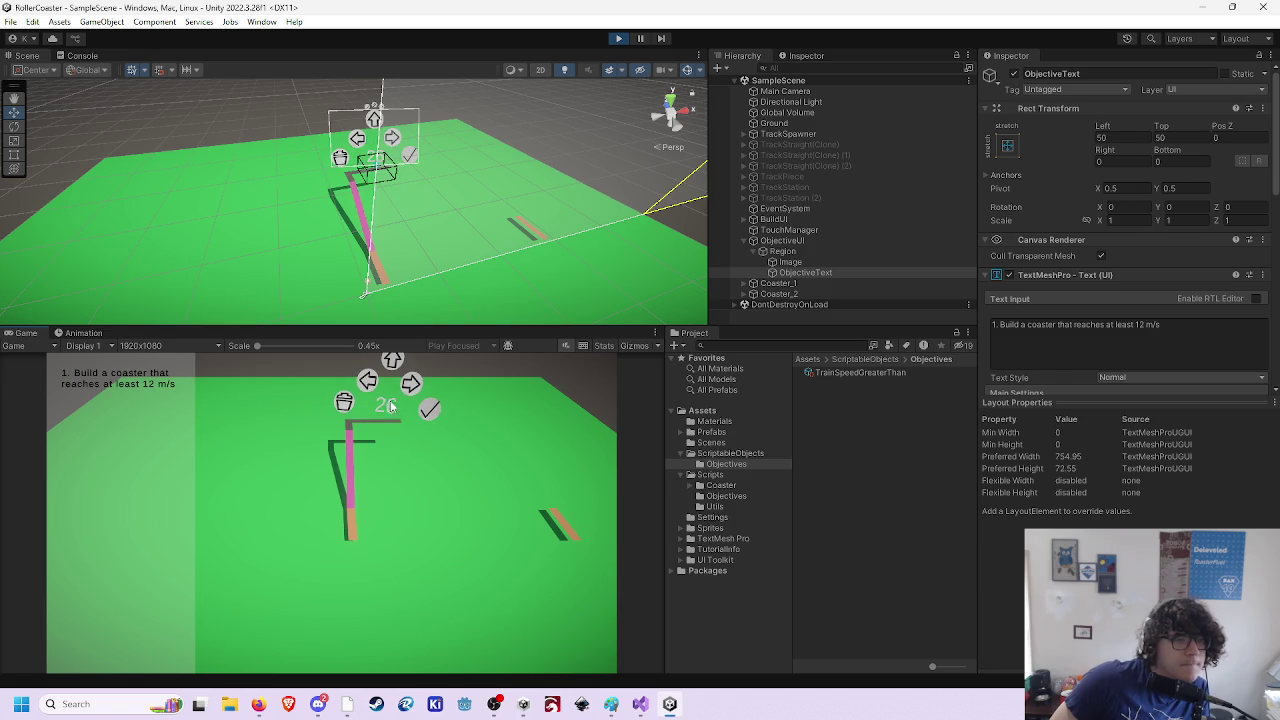
pyautogui.click(405, 385)
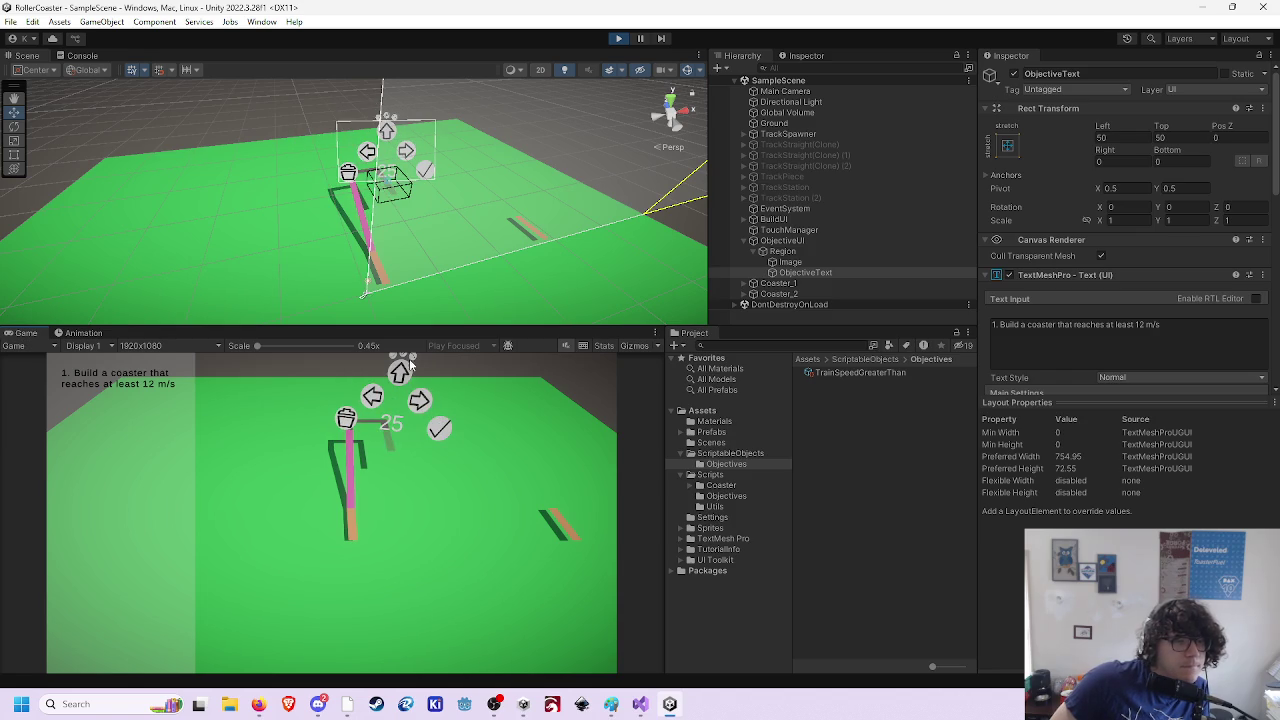
pyautogui.click(419, 400)
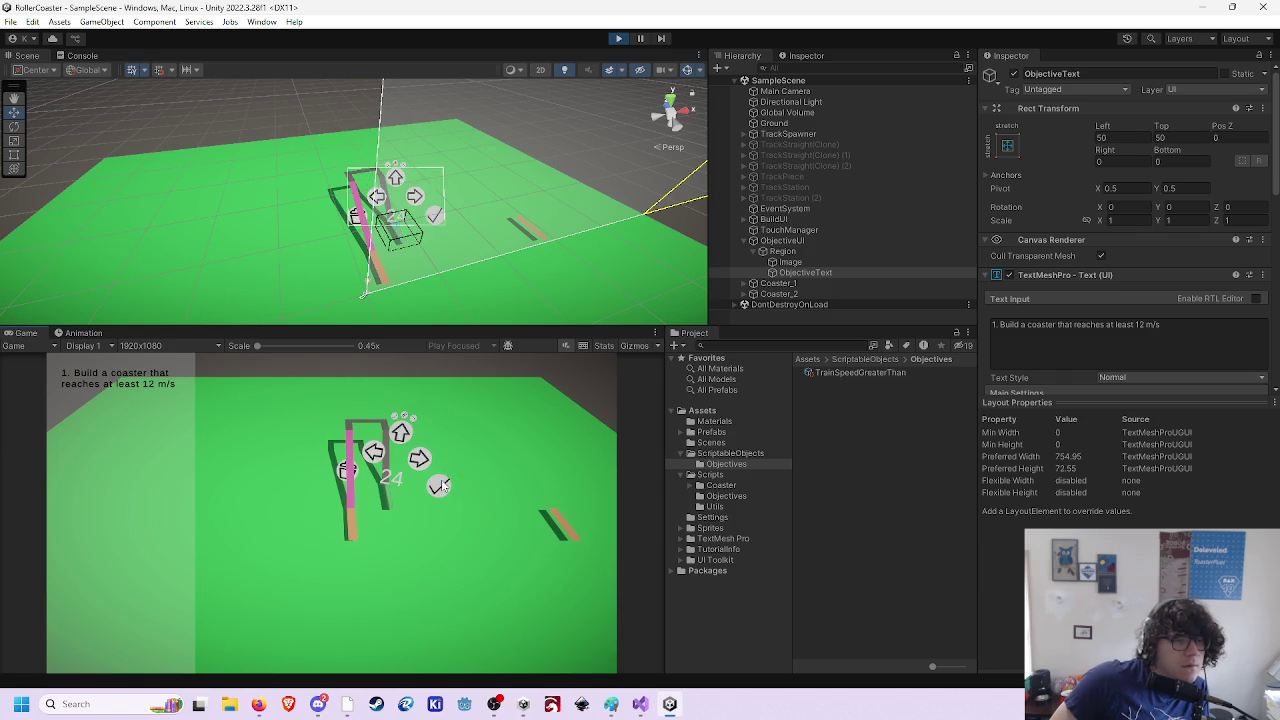
pyautogui.click(419, 459)
pyautogui.click(440, 510)
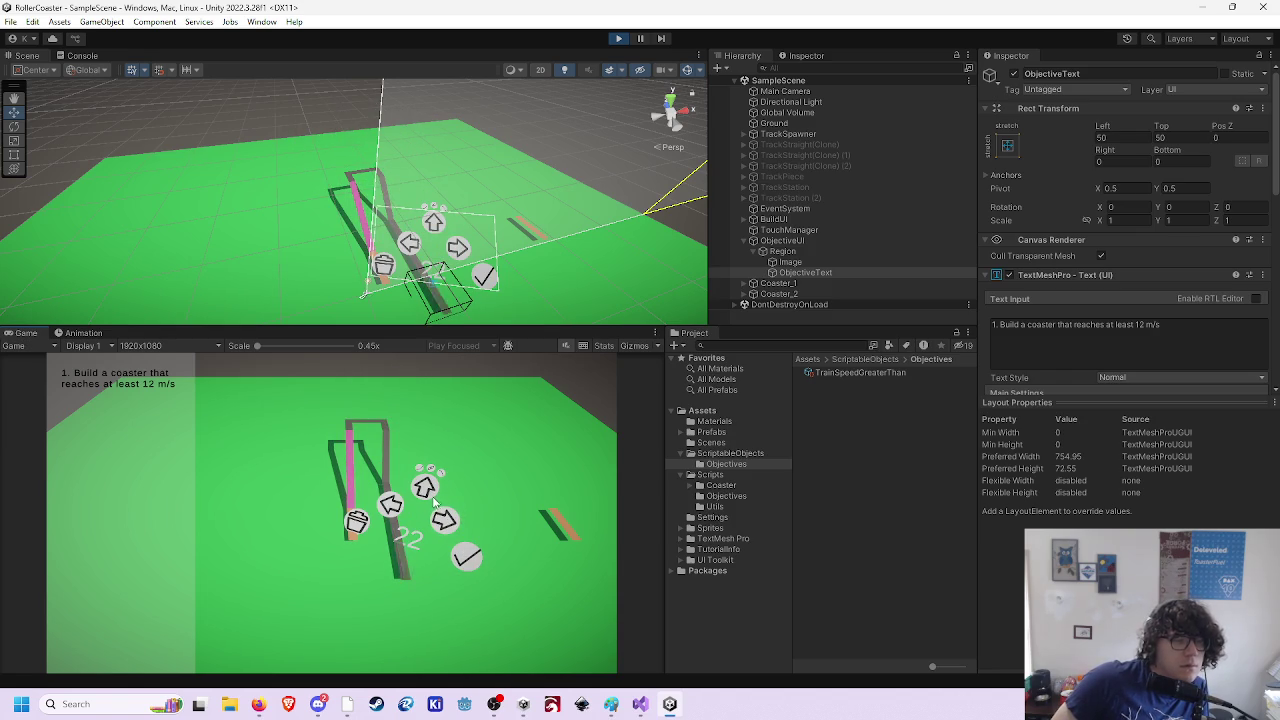
pyautogui.click(440, 510)
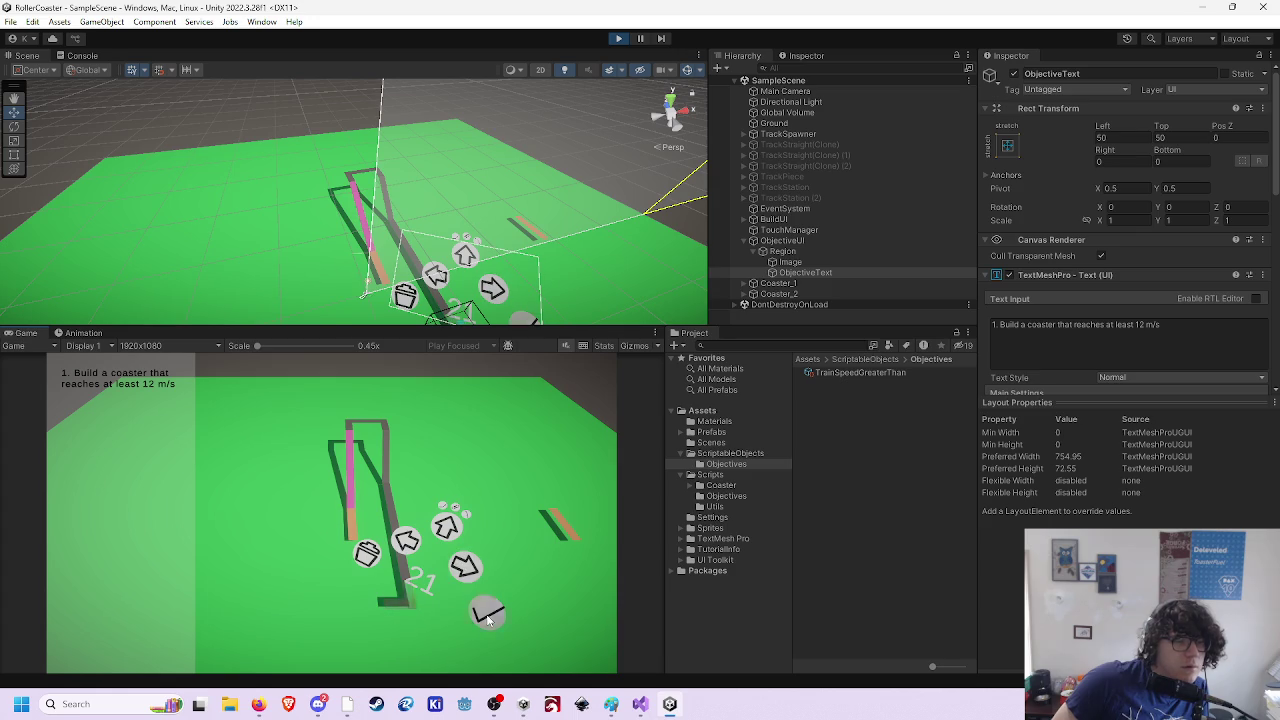
pyautogui.click(463, 566)
pyautogui.click(430, 585)
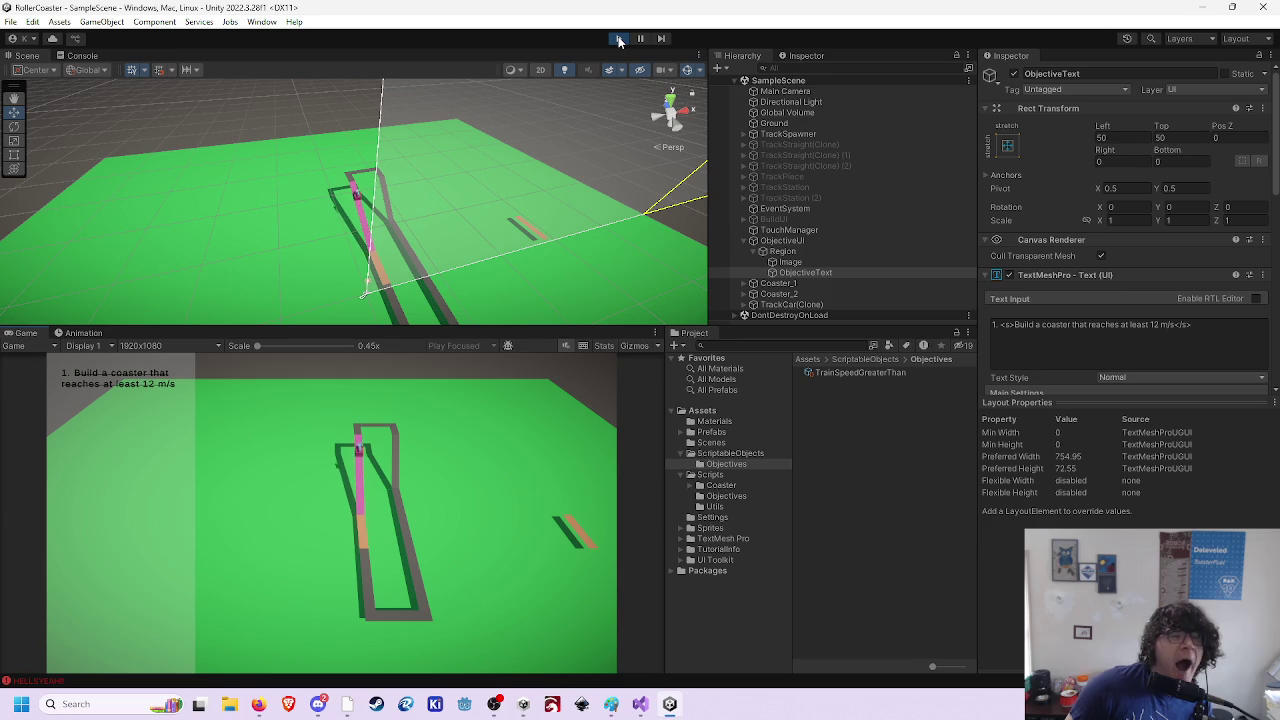
pyautogui.click(619, 40)
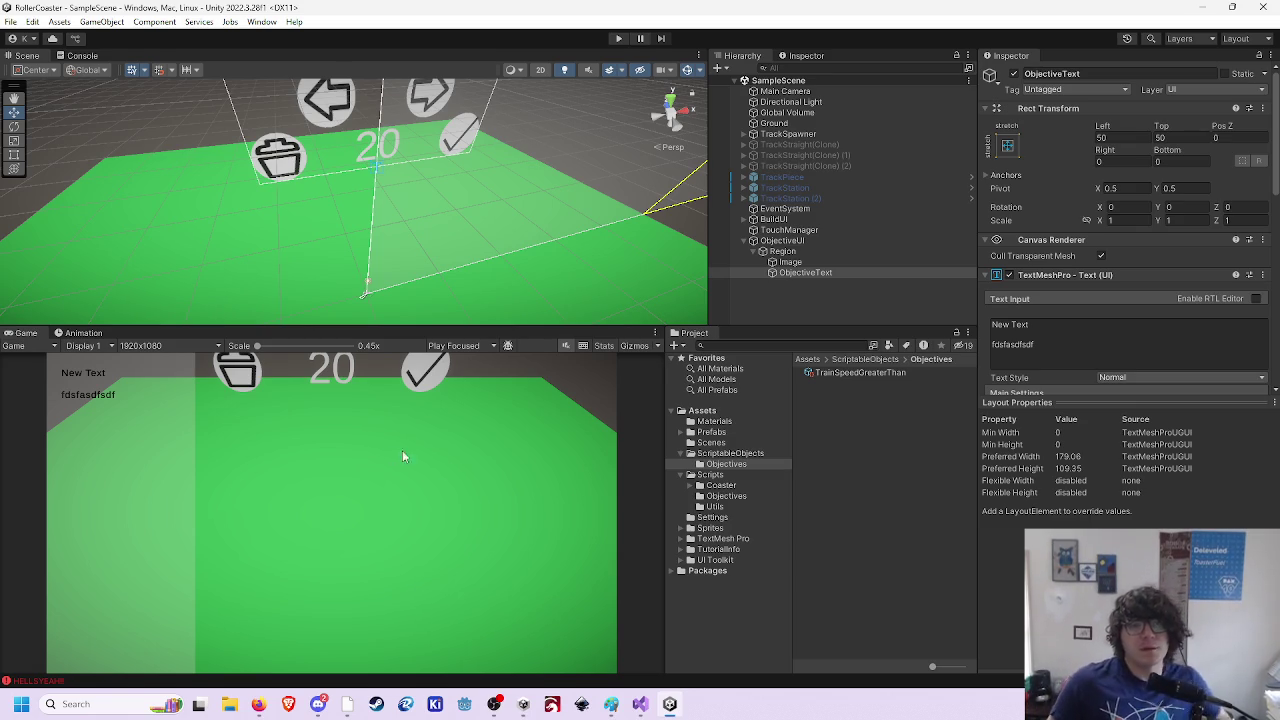
# - Duplicate and rename the TrainSpeedGreaterThan asset, then delete the two resulting copies
pyautogui.click(896, 377)
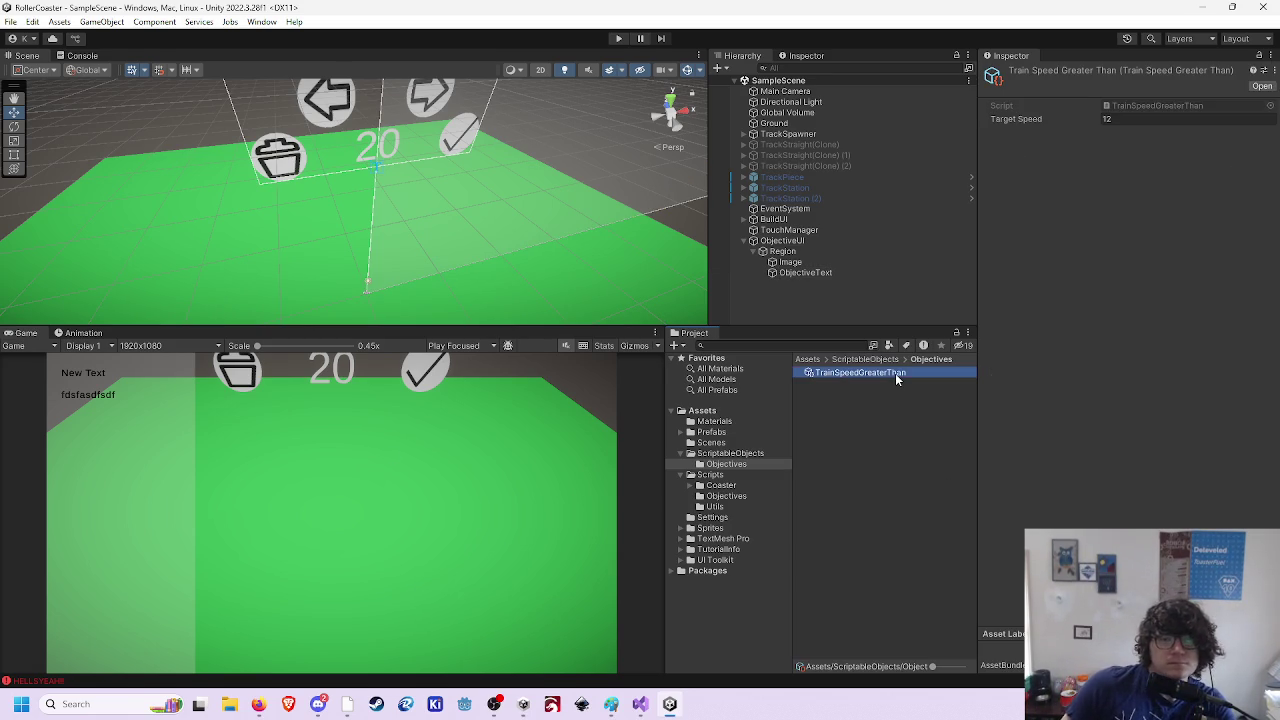
pyautogui.hotkey('ctrl', 'd')
pyautogui.click(929, 383)
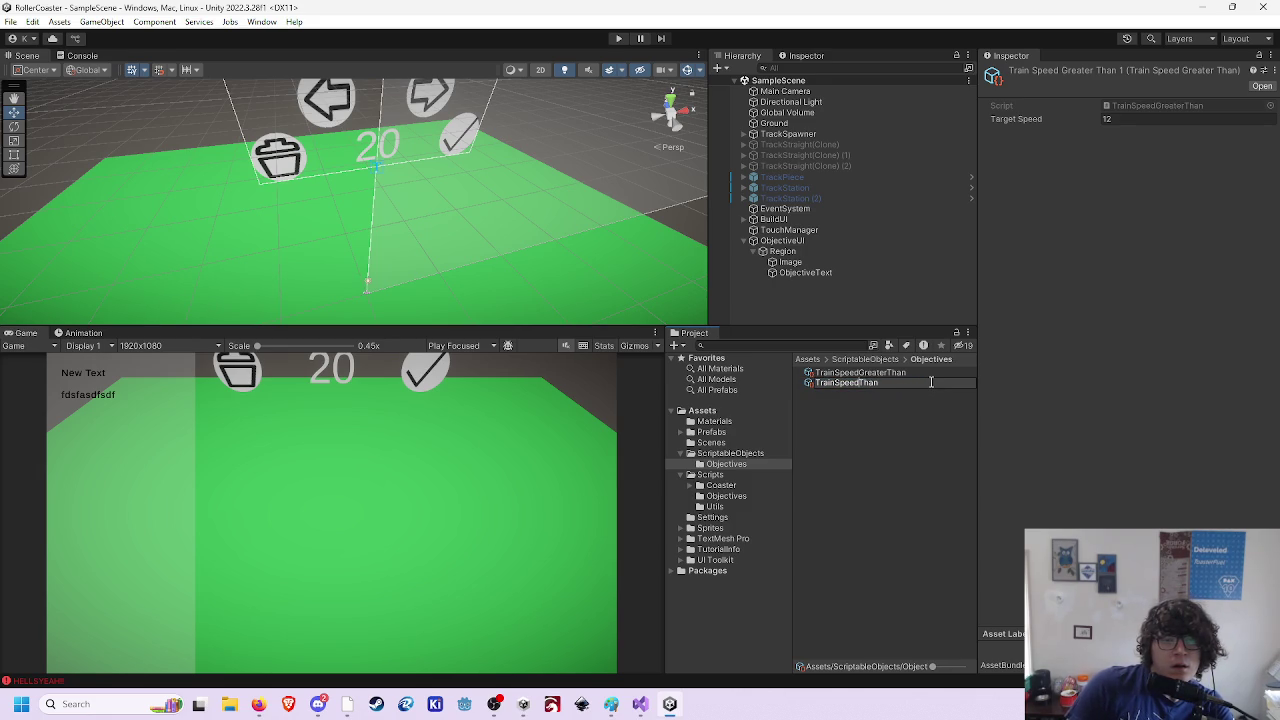
pyautogui.write('Less')
pyautogui.press('Return')
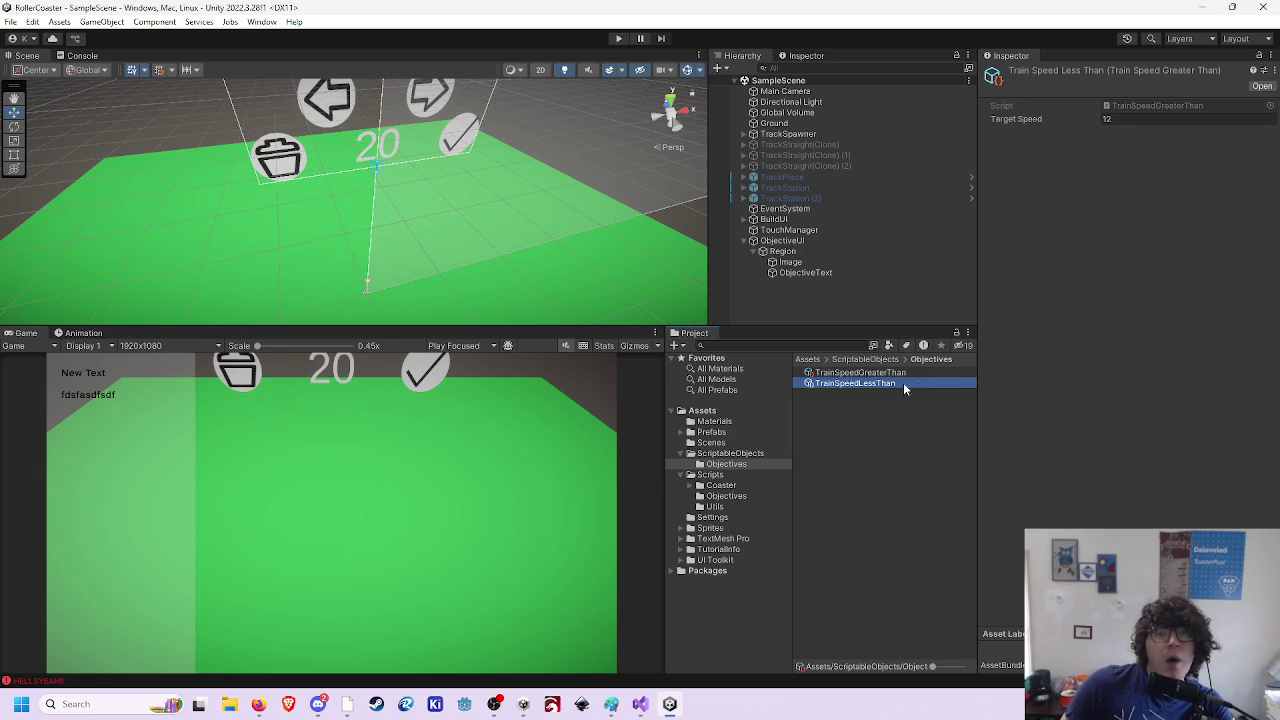
pyautogui.hotkey('ctrl', 'd')
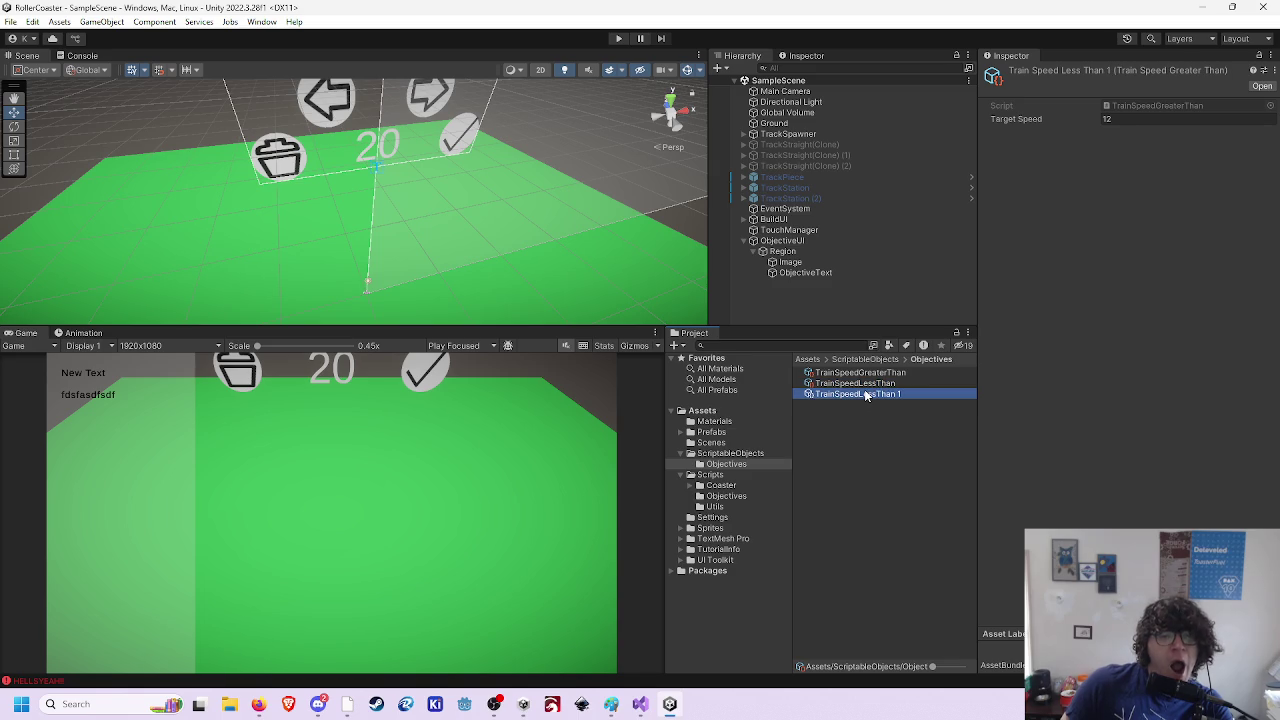
pyautogui.press('Return')
pyautogui.keyDown('ctrl'); pyautogui.click(874, 397); pyautogui.keyUp('ctrl')
pyautogui.press('Delete')
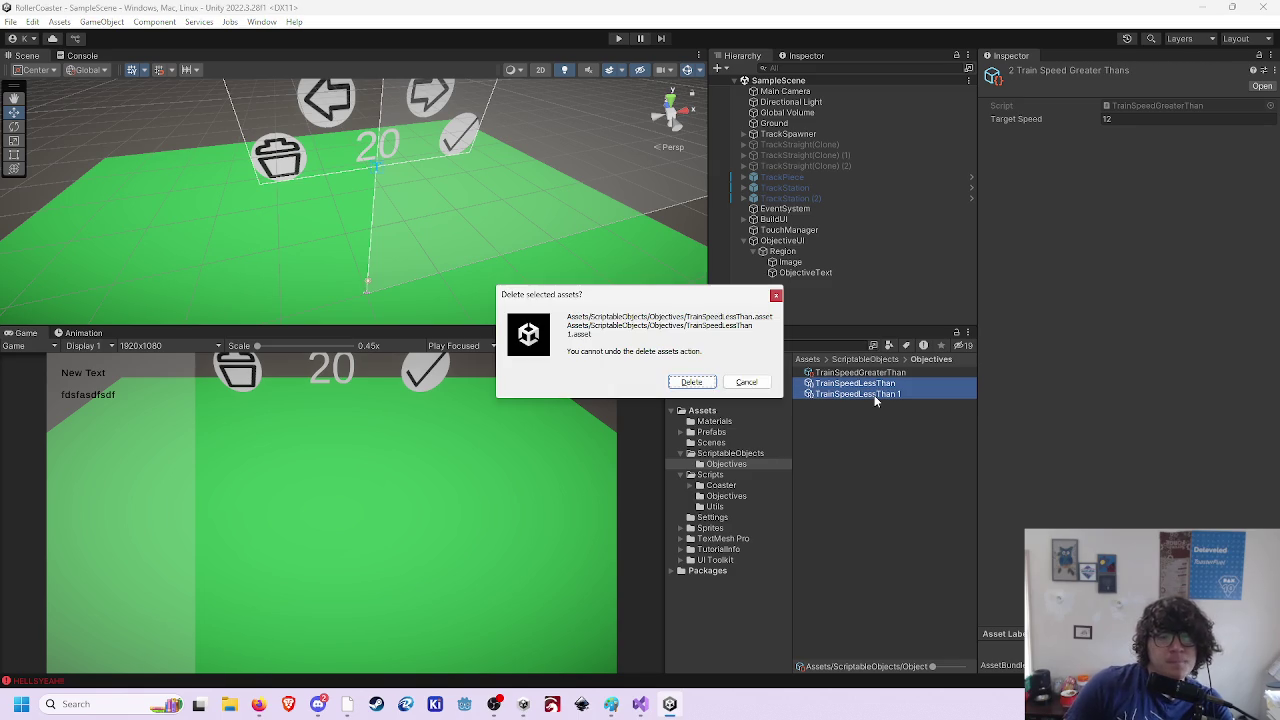
pyautogui.press('Return')
# - Create a TrainSpeedLessThan asset via Create > ScriptableObjects > Objectives and set Target Speed to 12
pyautogui.rightClick(874, 397)
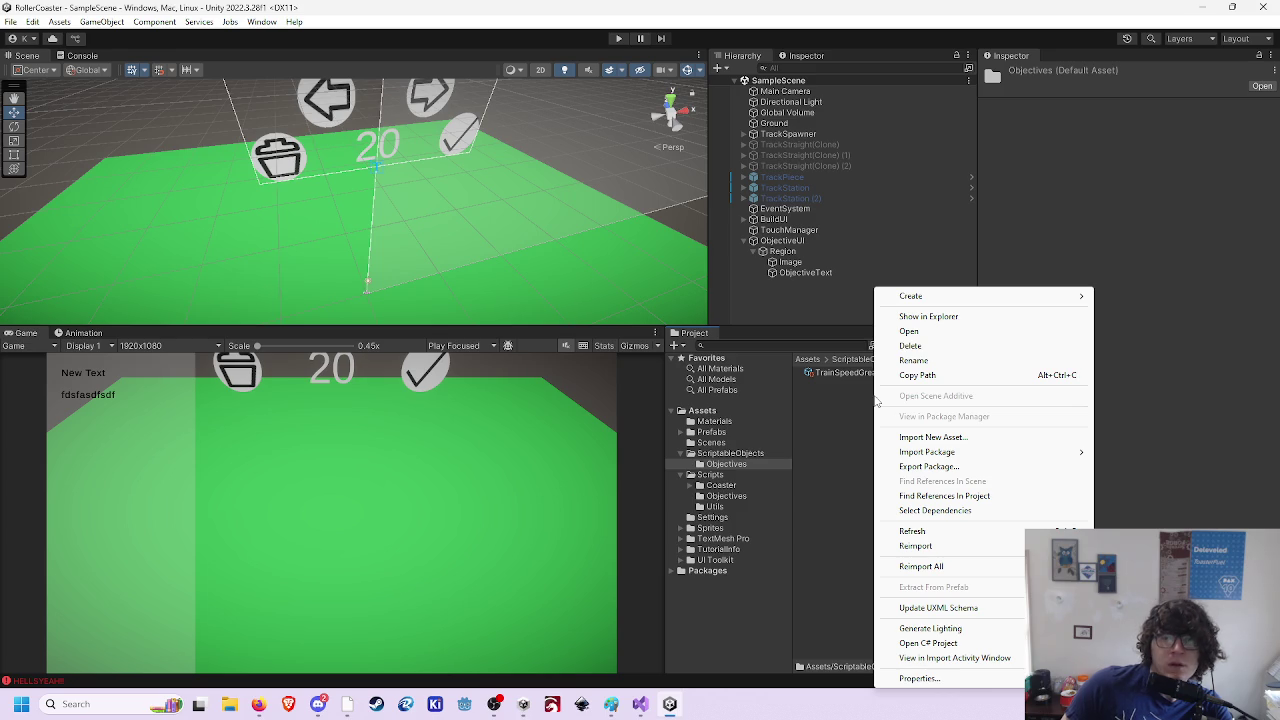
pyautogui.moveTo(942, 299)
pyautogui.moveTo(1216, 34)
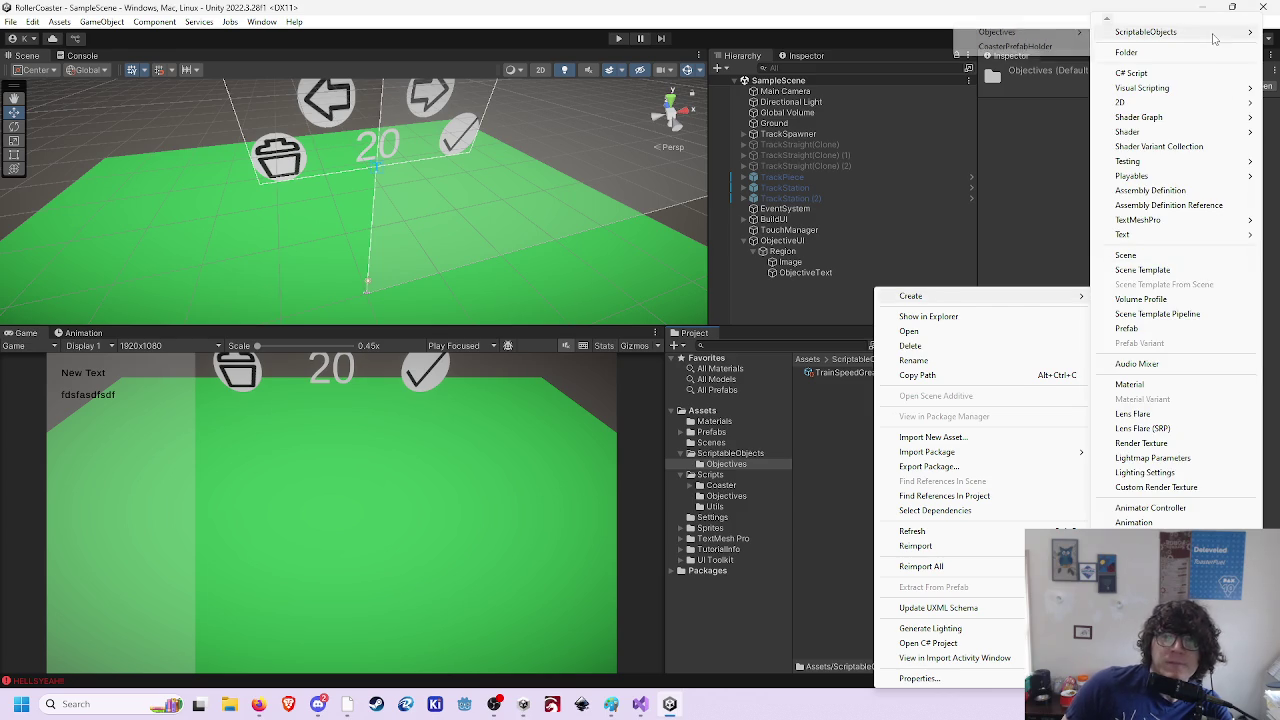
pyautogui.moveTo(1018, 37)
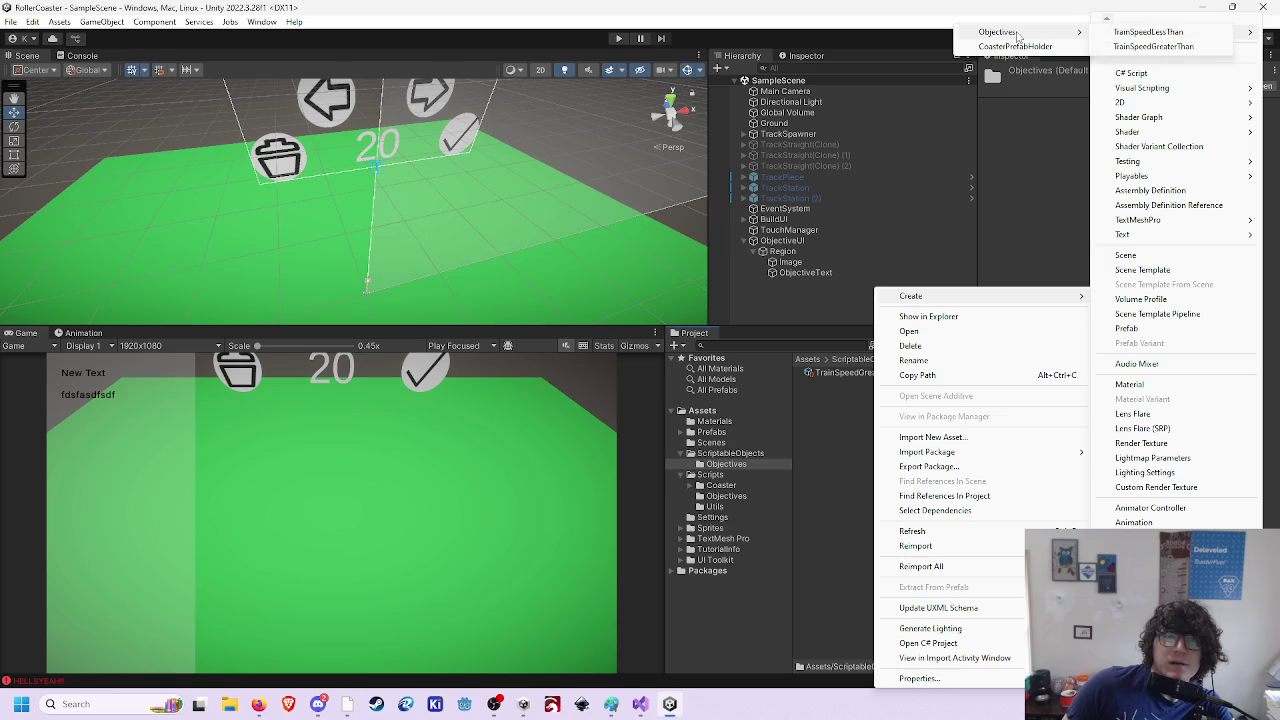
pyautogui.click(1200, 37)
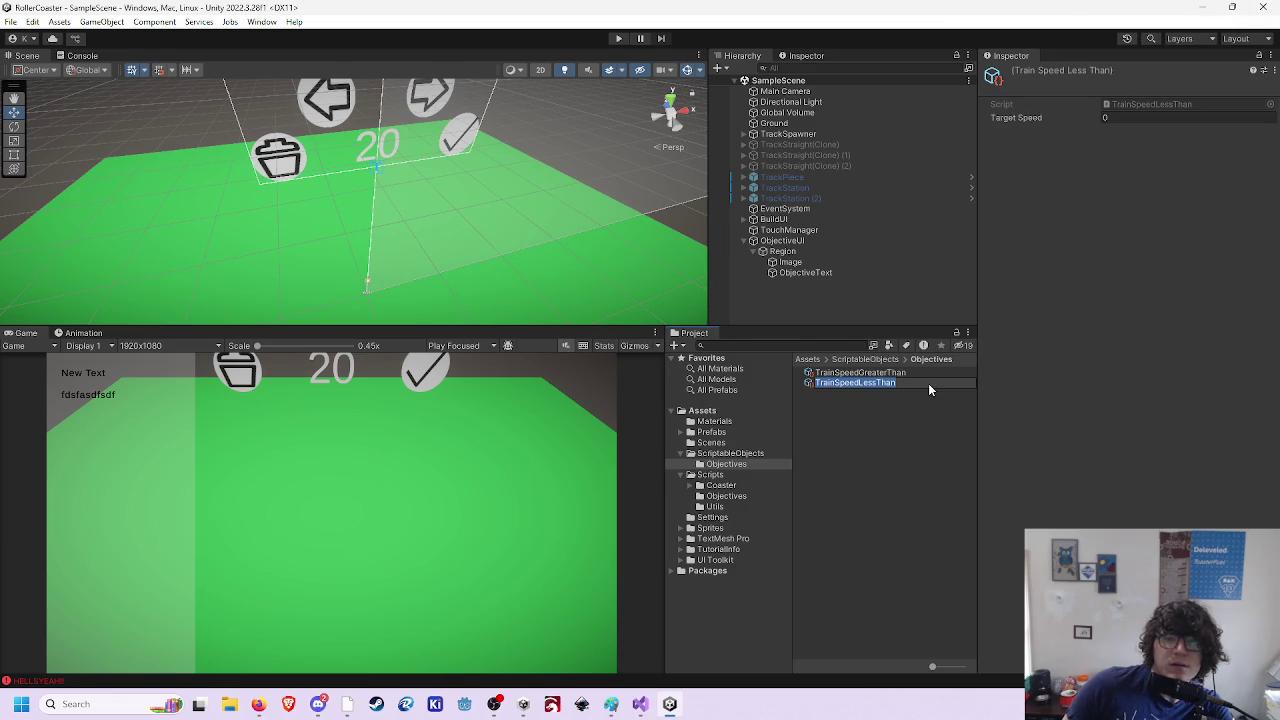
pyautogui.press('Return')
pyautogui.click(1148, 121)
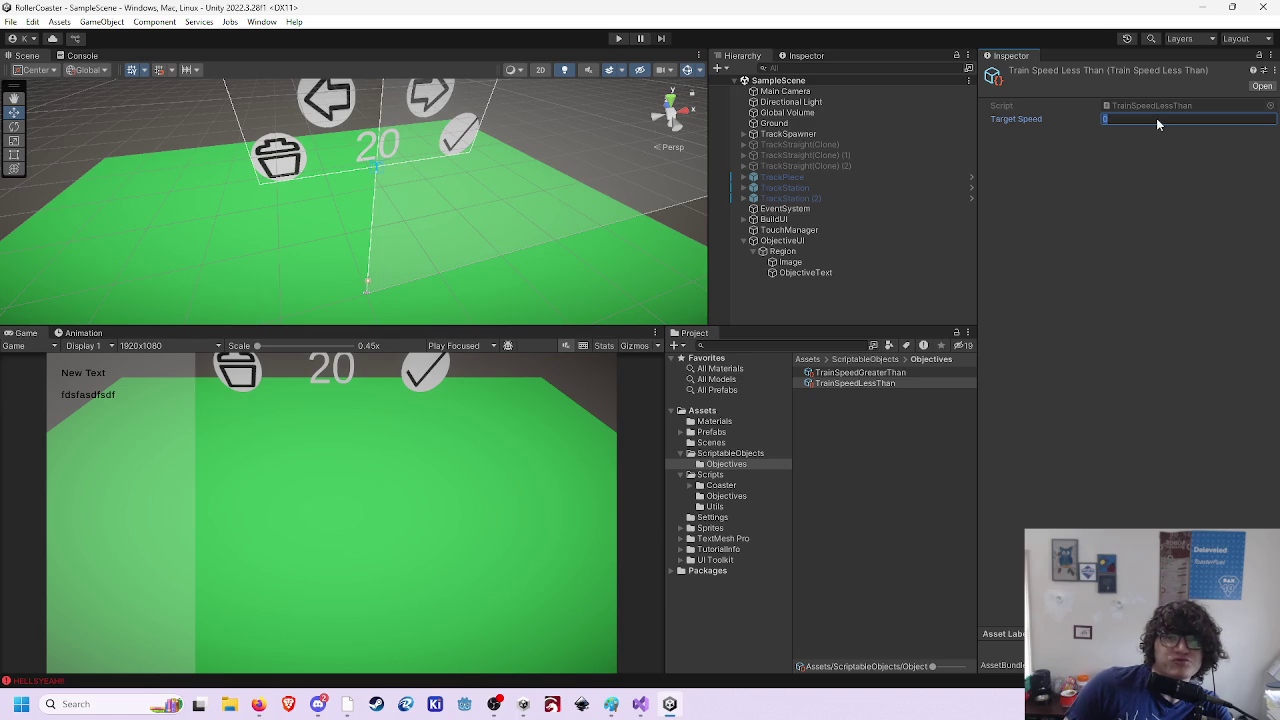
pyautogui.write('12')
pyautogui.press('Return')
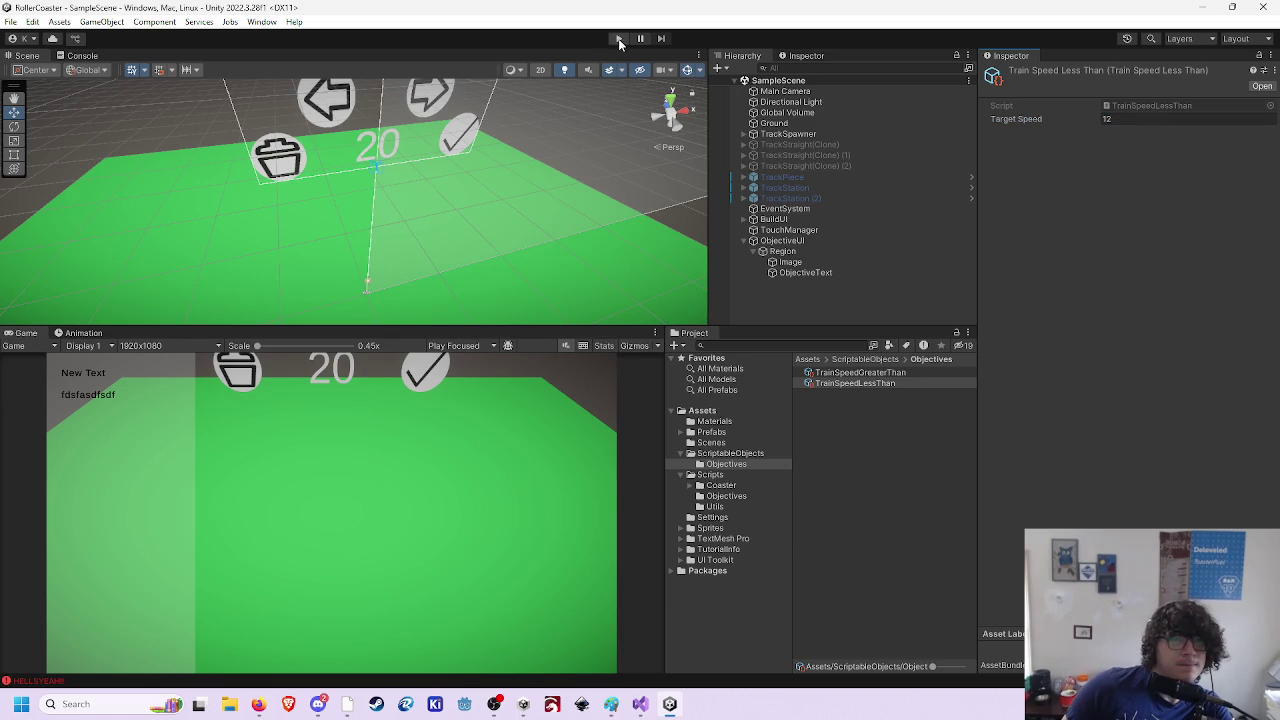
pyautogui.click(818, 134)
# - Drag TrainSpeedLessThan into the Objective Manager's Objectives list and test it in play mode
pyautogui.moveTo(834, 384)
pyautogui.mouseDown()
pyautogui.moveTo(1085, 513)
pyautogui.moveTo(1134, 507)
pyautogui.mouseUp()
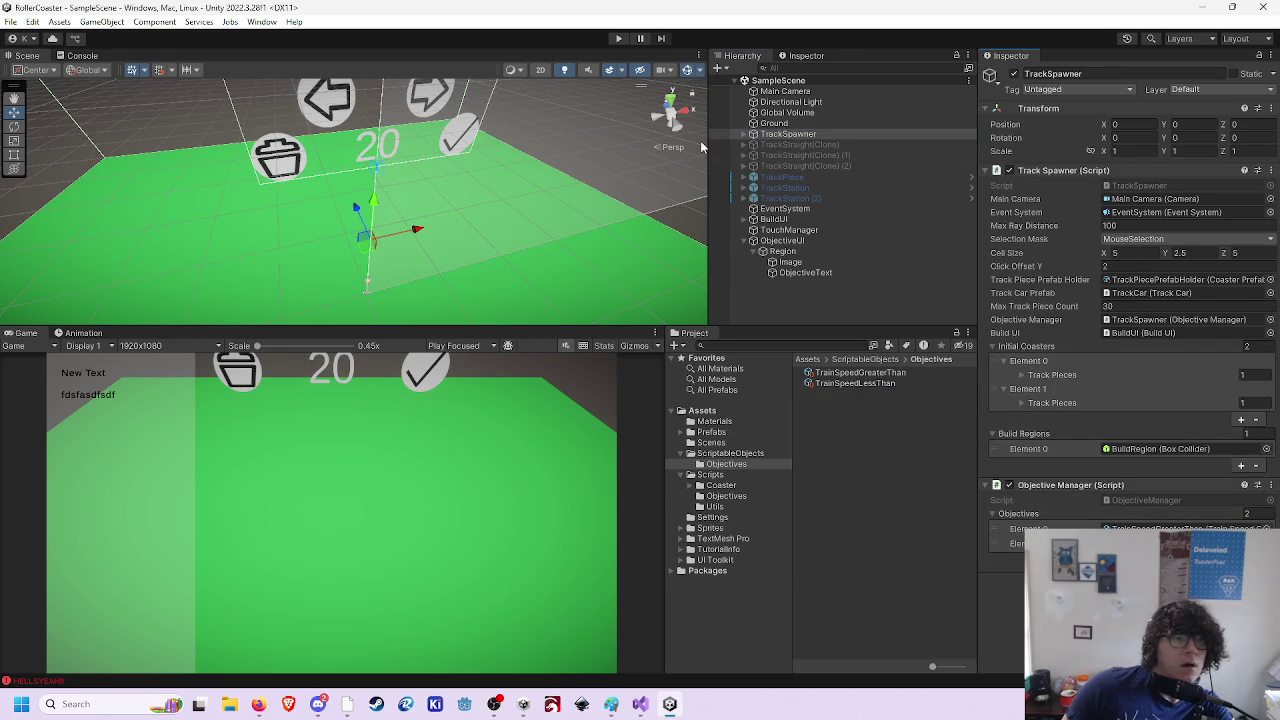
pyautogui.click(619, 39)
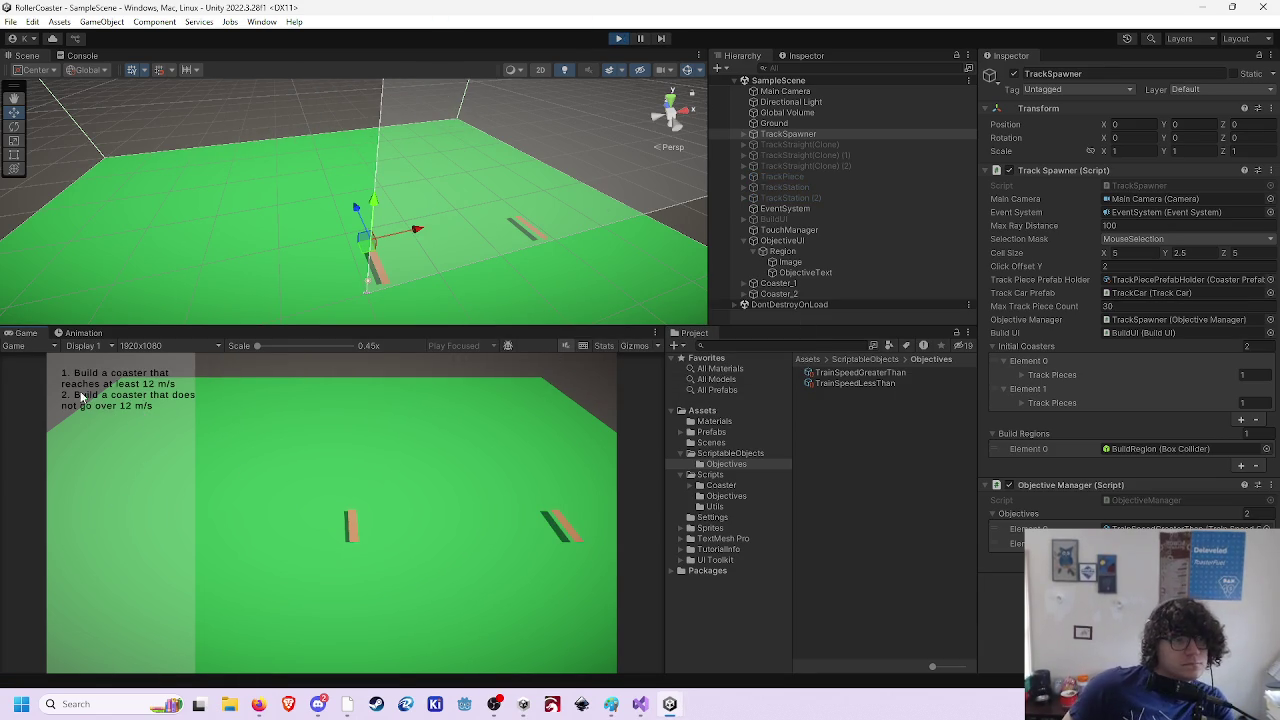
pyautogui.click(621, 39)
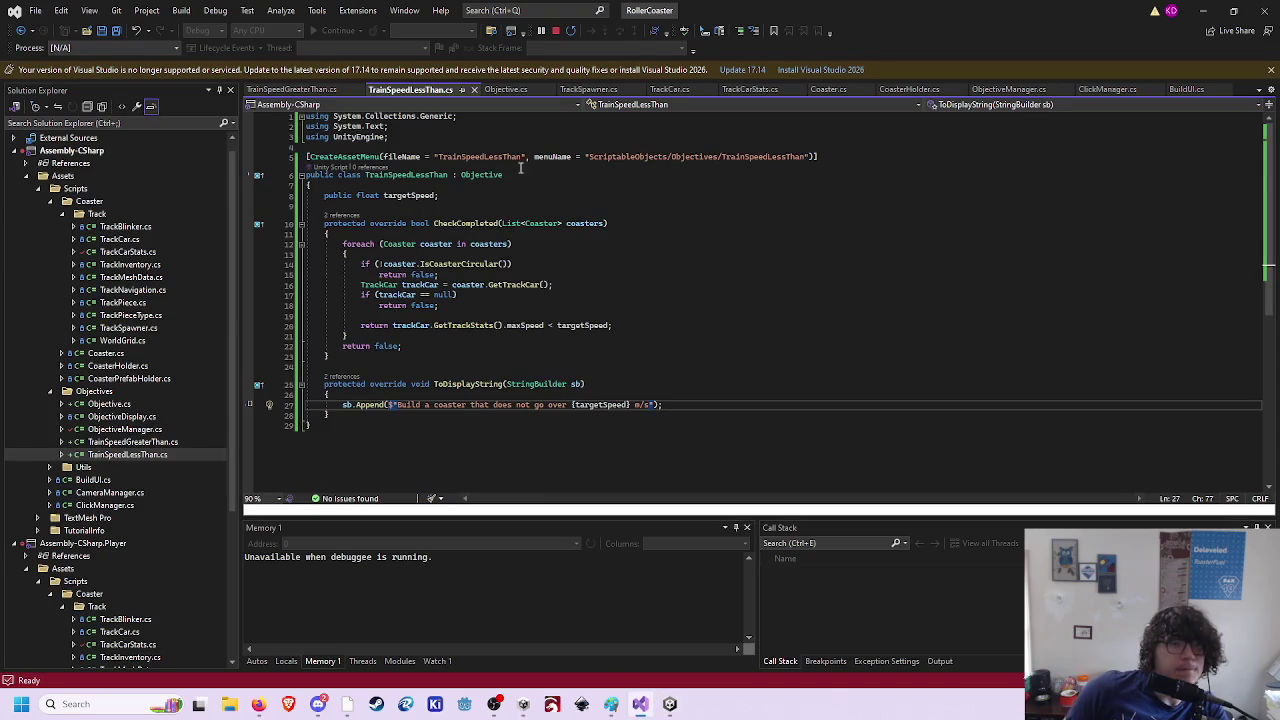
# - Follow ToDisplayString's reference to ObjectiveDisplay.cs, change '\n' to "\n", save, and return to Unity
pyautogui.click(509, 88)
pyautogui.click(418, 274)
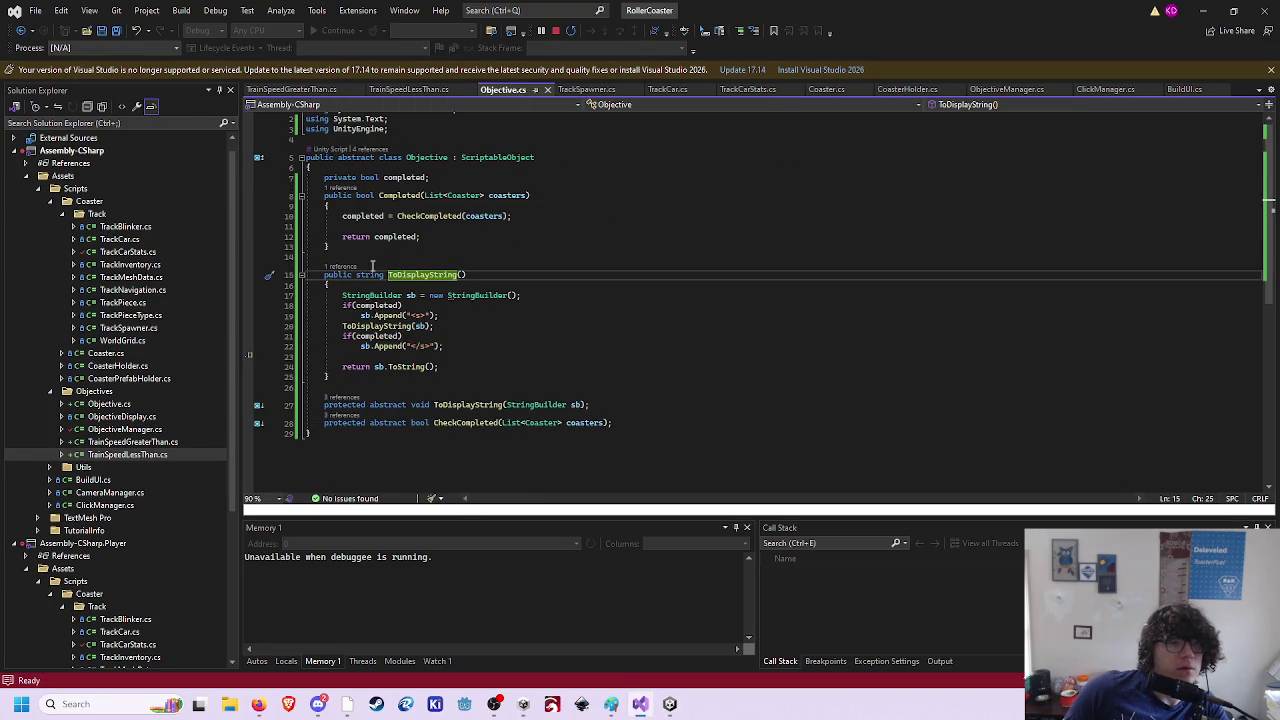
pyautogui.click(341, 266)
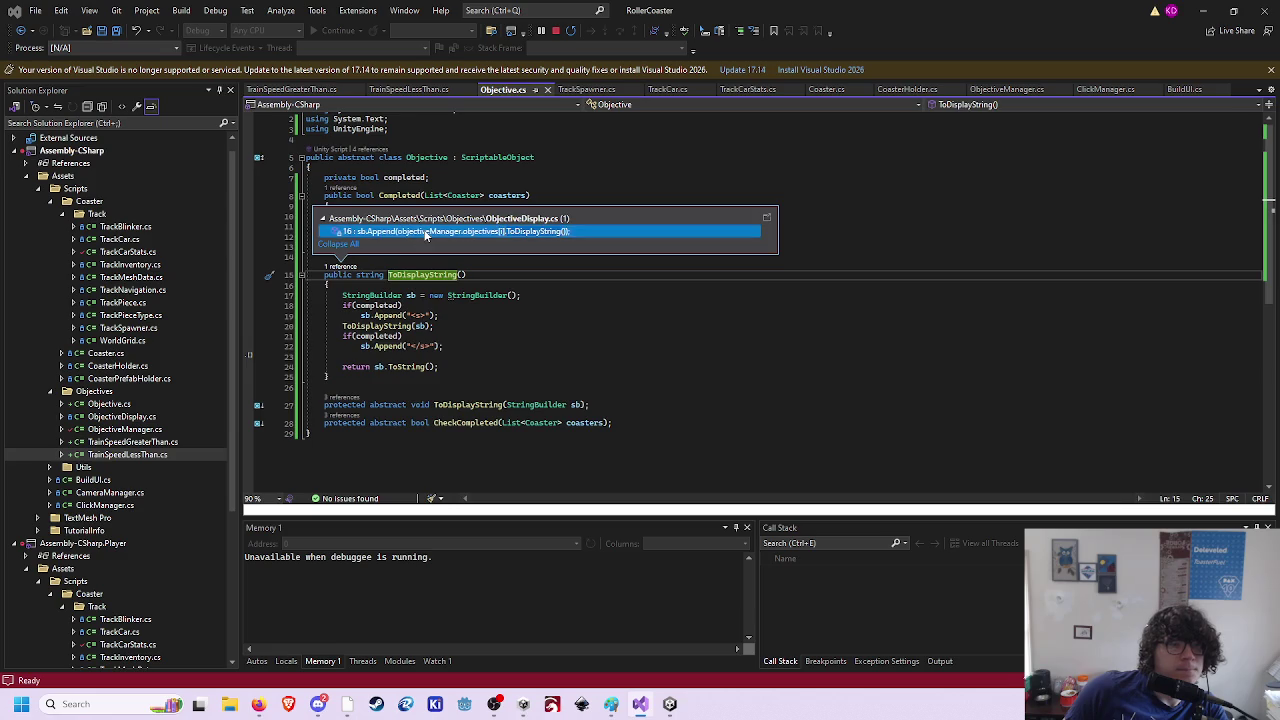
pyautogui.click(425, 232)
pyautogui.press('Down')
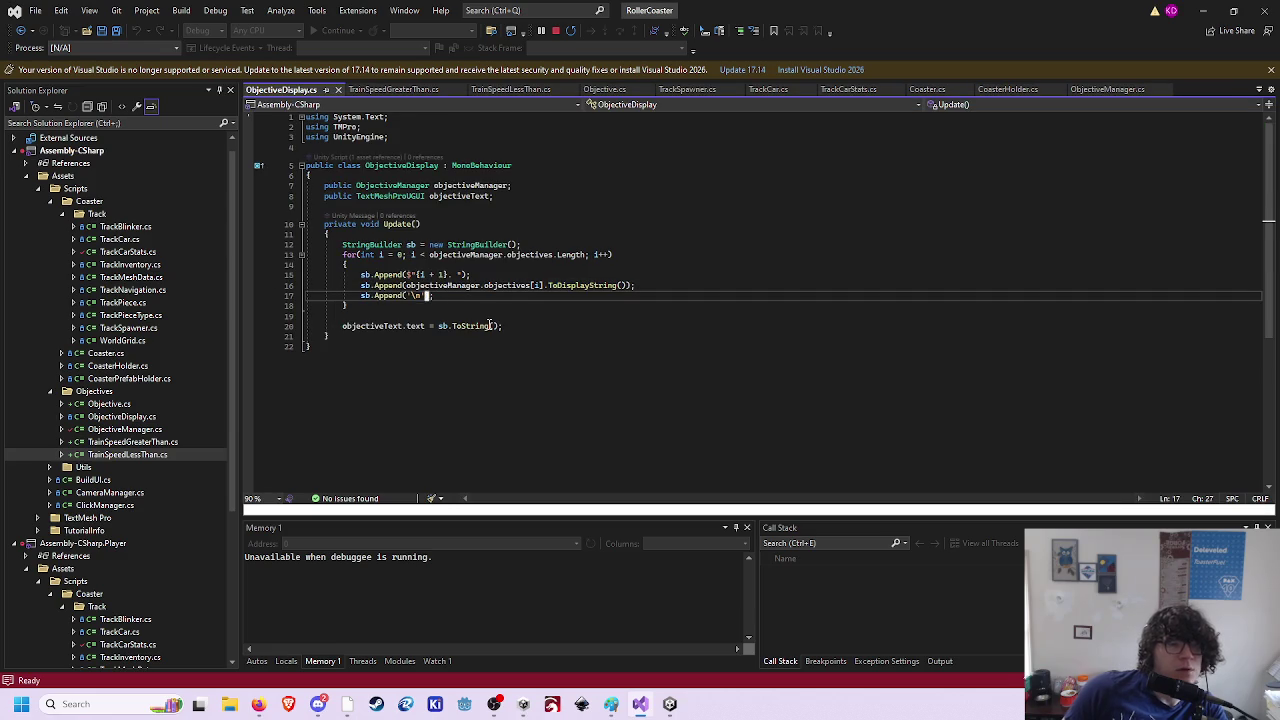
pyautogui.press('BackSpace')
pyautogui.press('BackSpace')
pyautogui.press('BackSpace')
pyautogui.write('"\\')
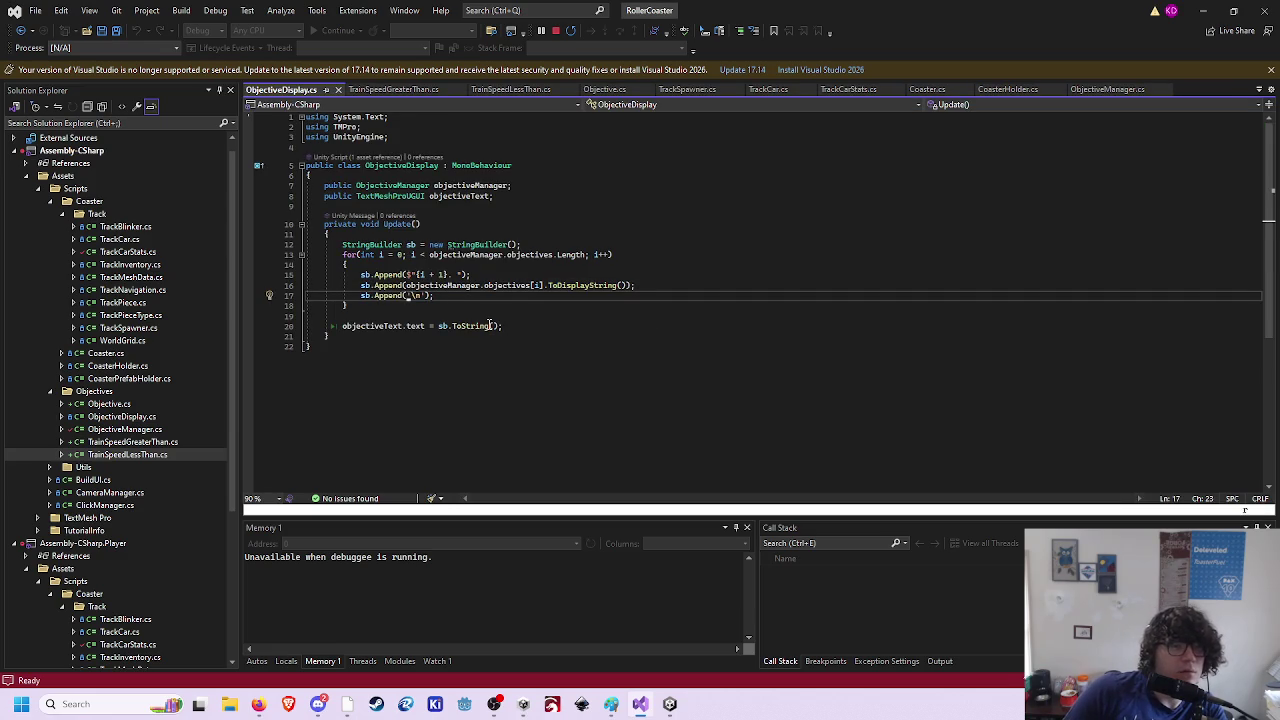
pyautogui.write('n"')
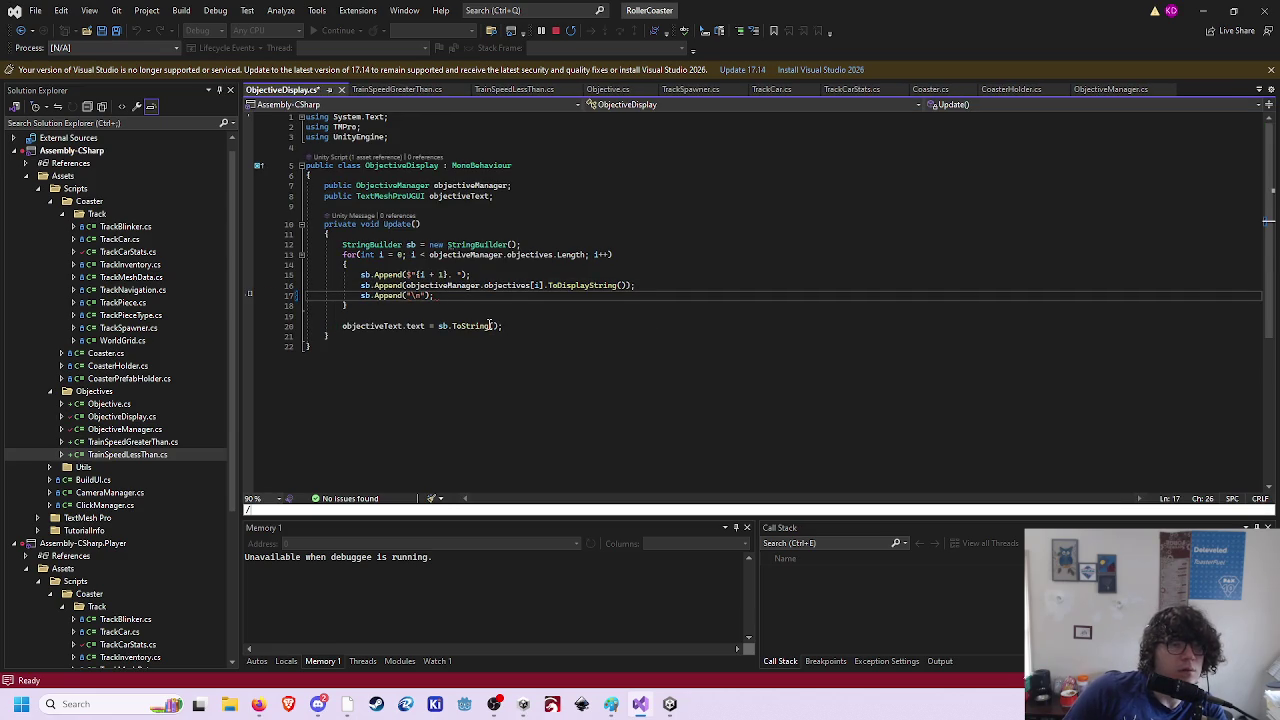
pyautogui.write('"')
pyautogui.hotkey('ctrl', 's')
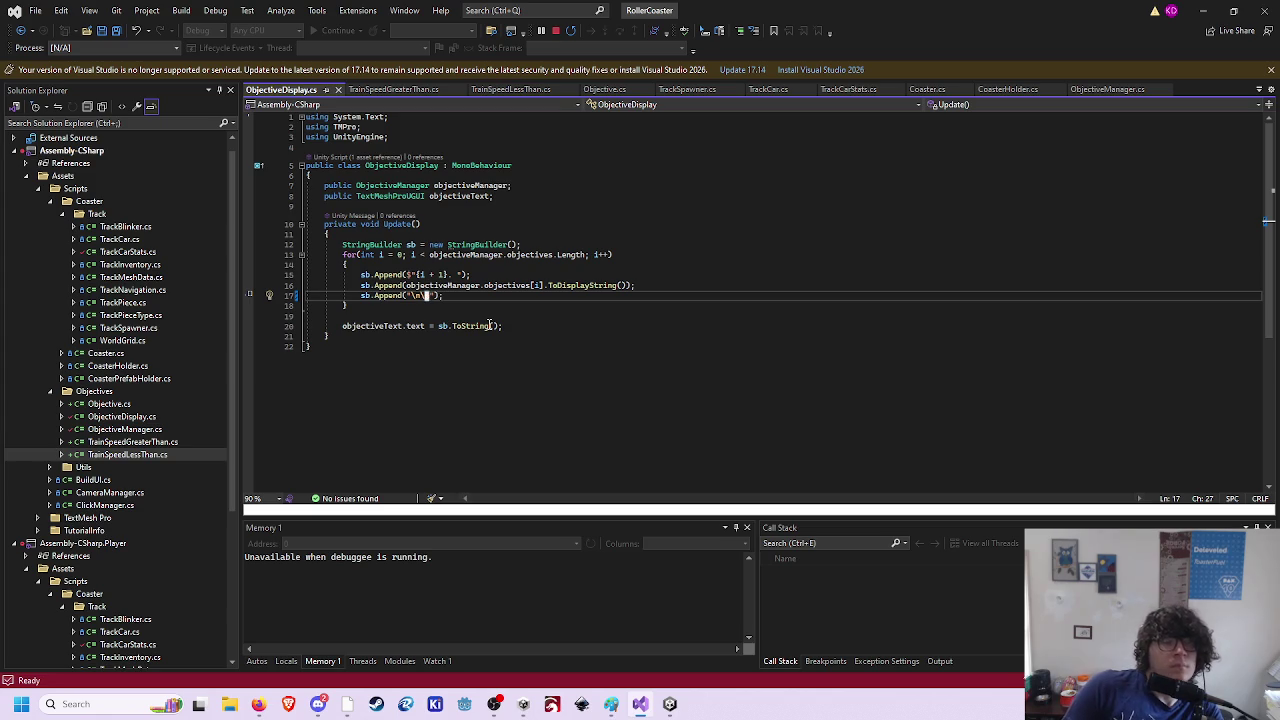
pyautogui.click(670, 704)
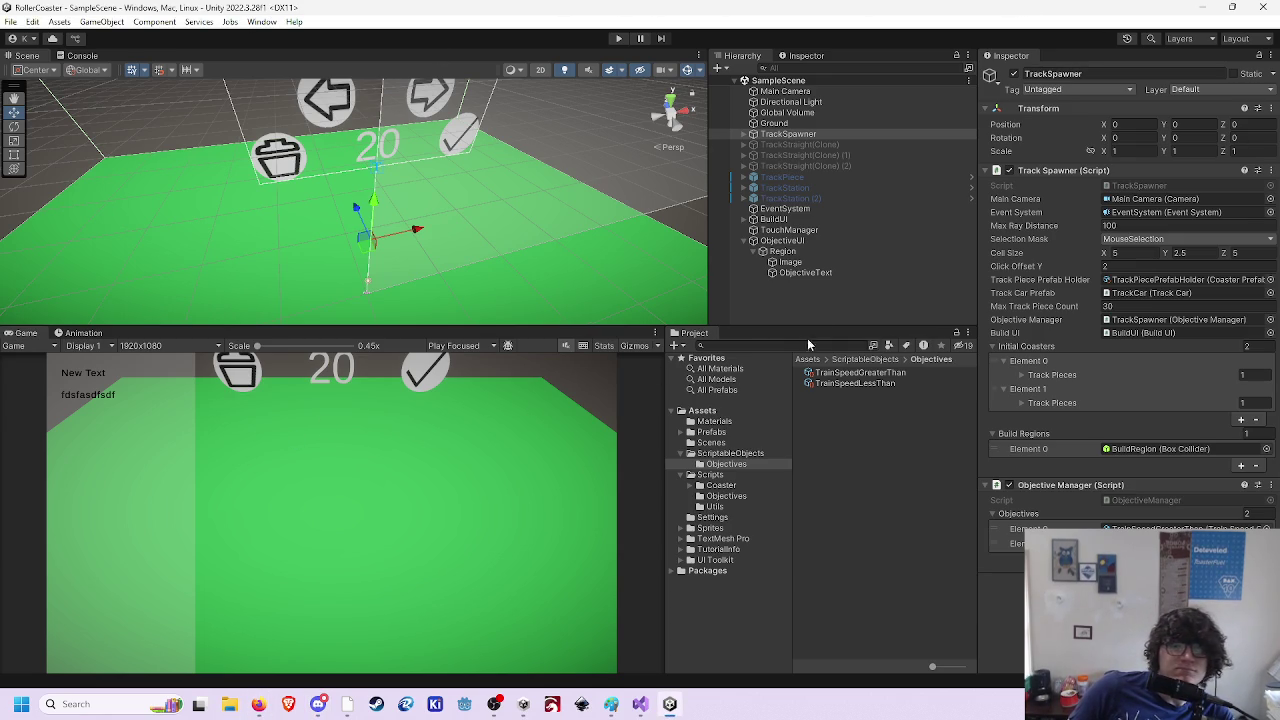
# - After a quick play test, set ObjectiveText's Right and Bottom offsets to 50 and play again
pyautogui.click(618, 38)
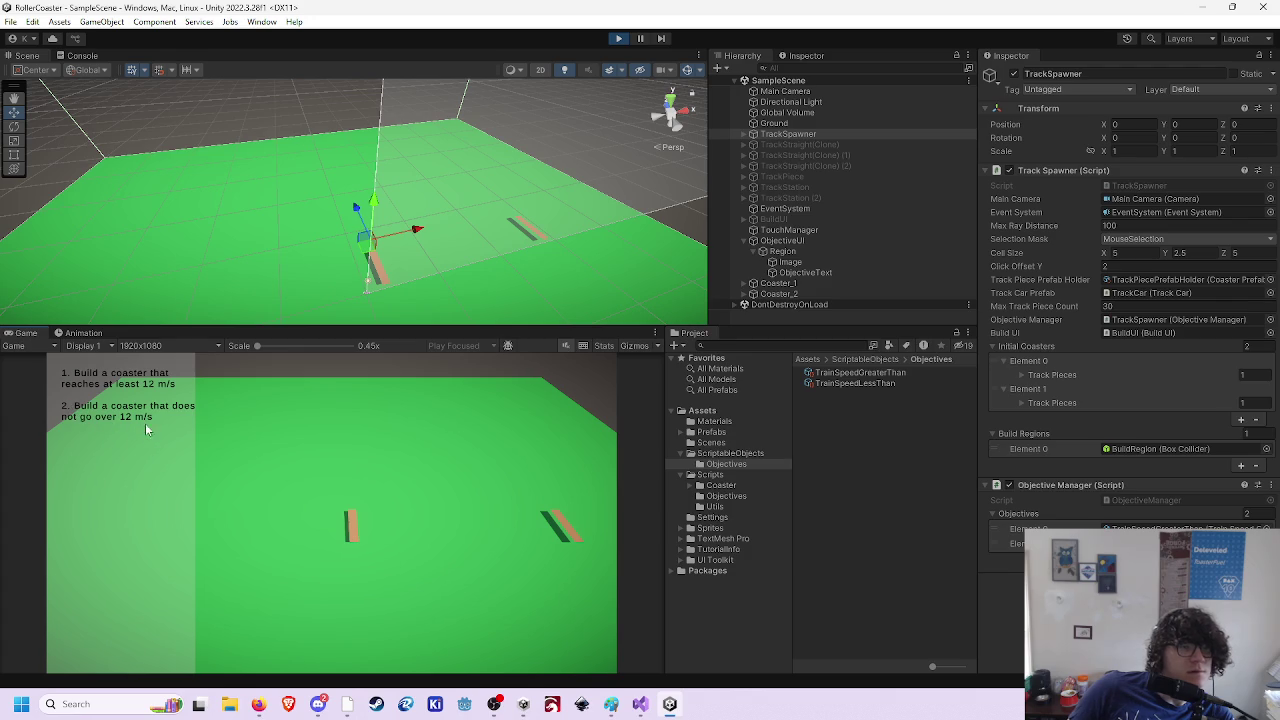
pyautogui.click(619, 39)
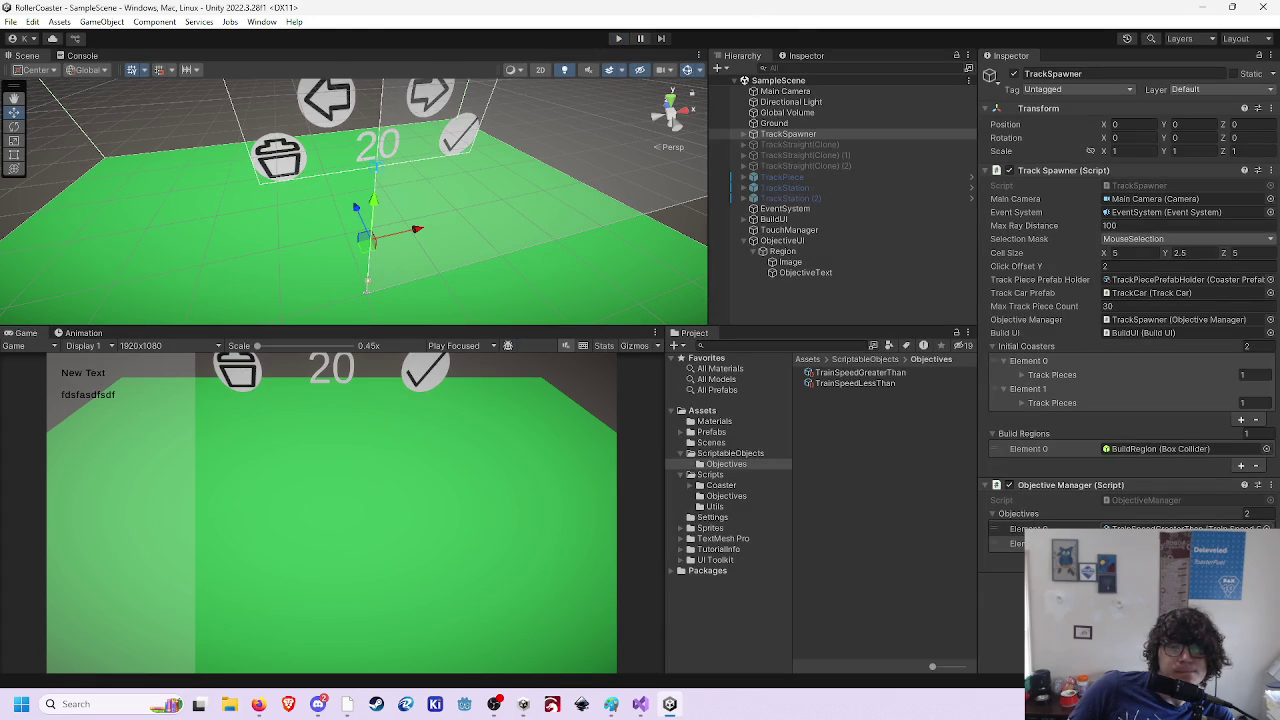
pyautogui.click(801, 271)
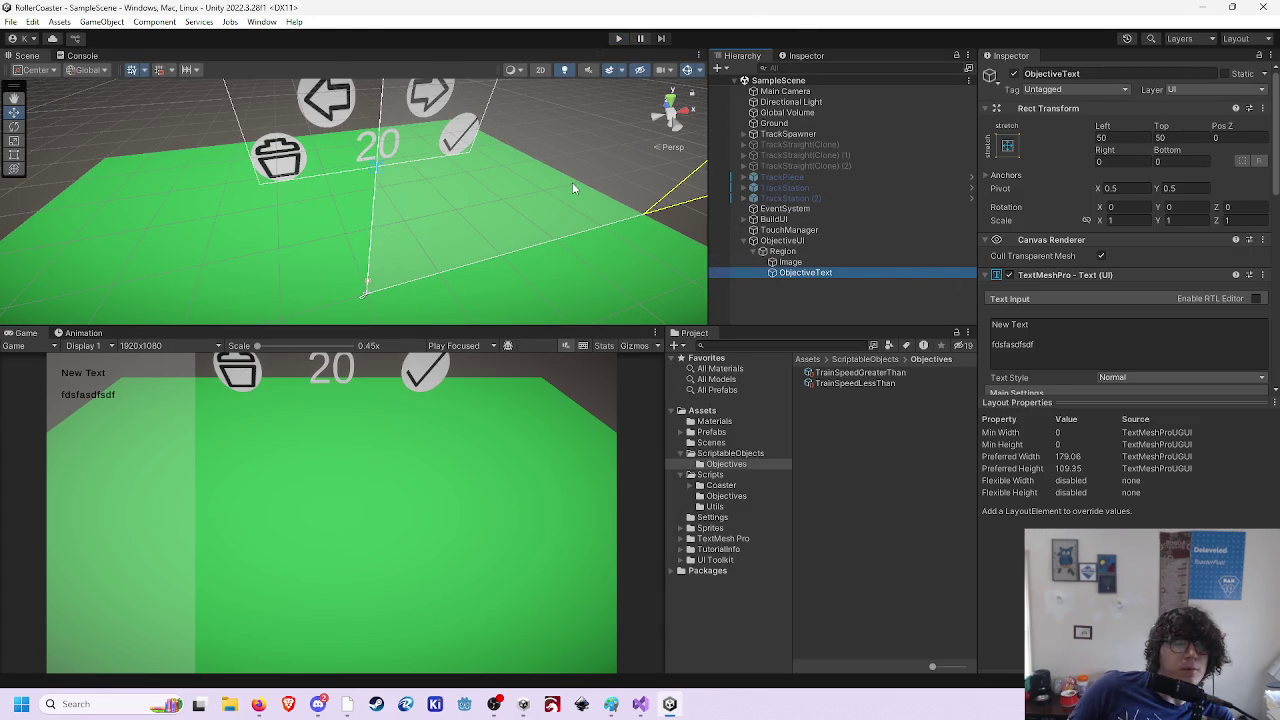
pyautogui.doubleClick(810, 275)
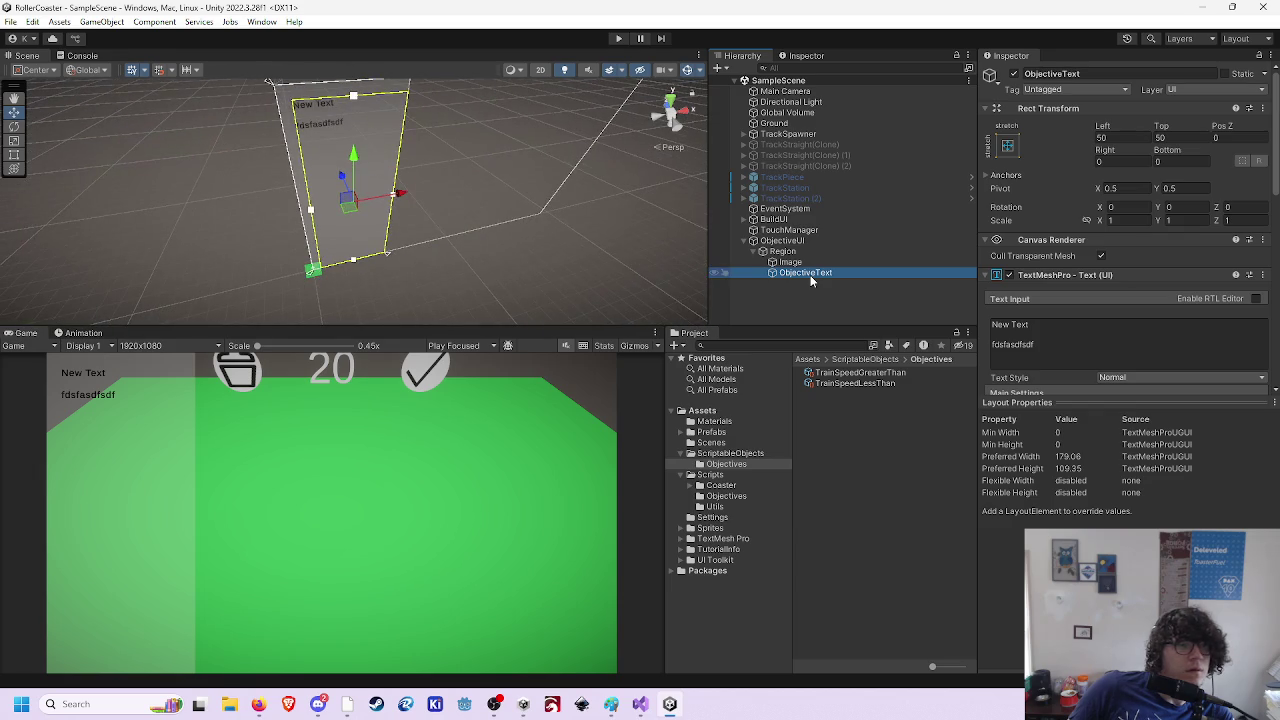
pyautogui.click(1123, 161)
pyautogui.write('50')
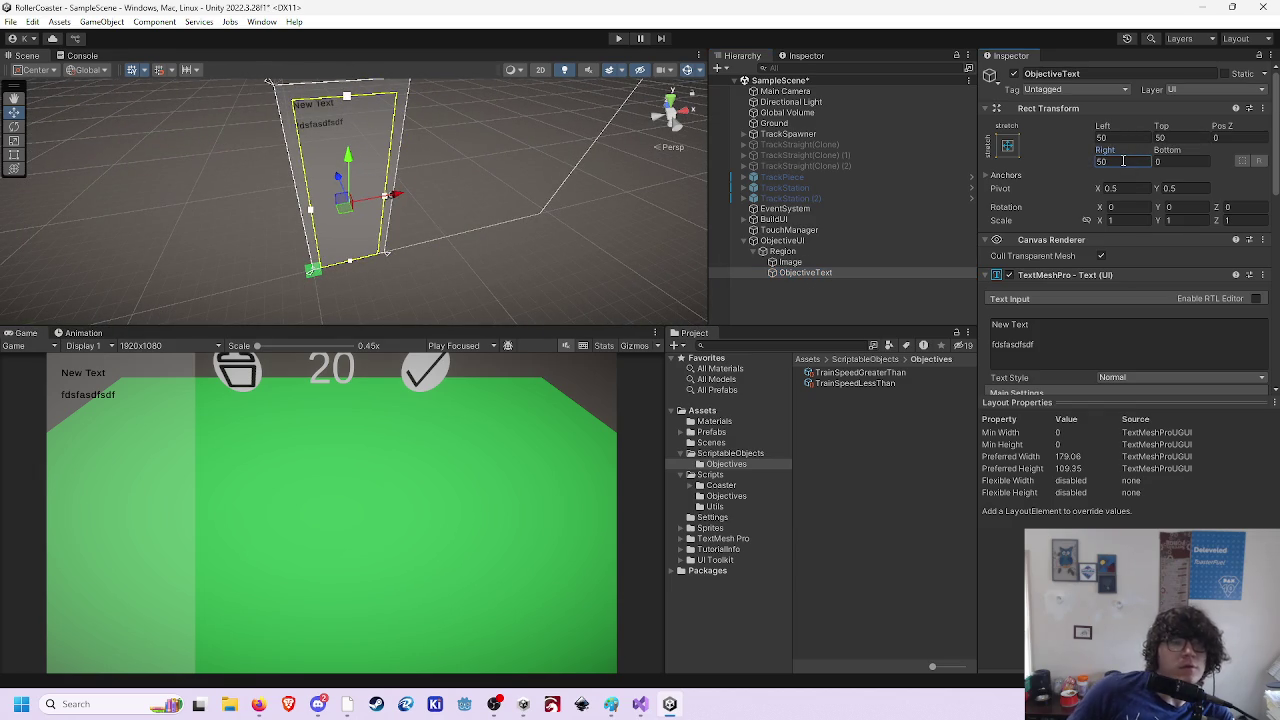
pyautogui.click(1186, 160)
pyautogui.write('50')
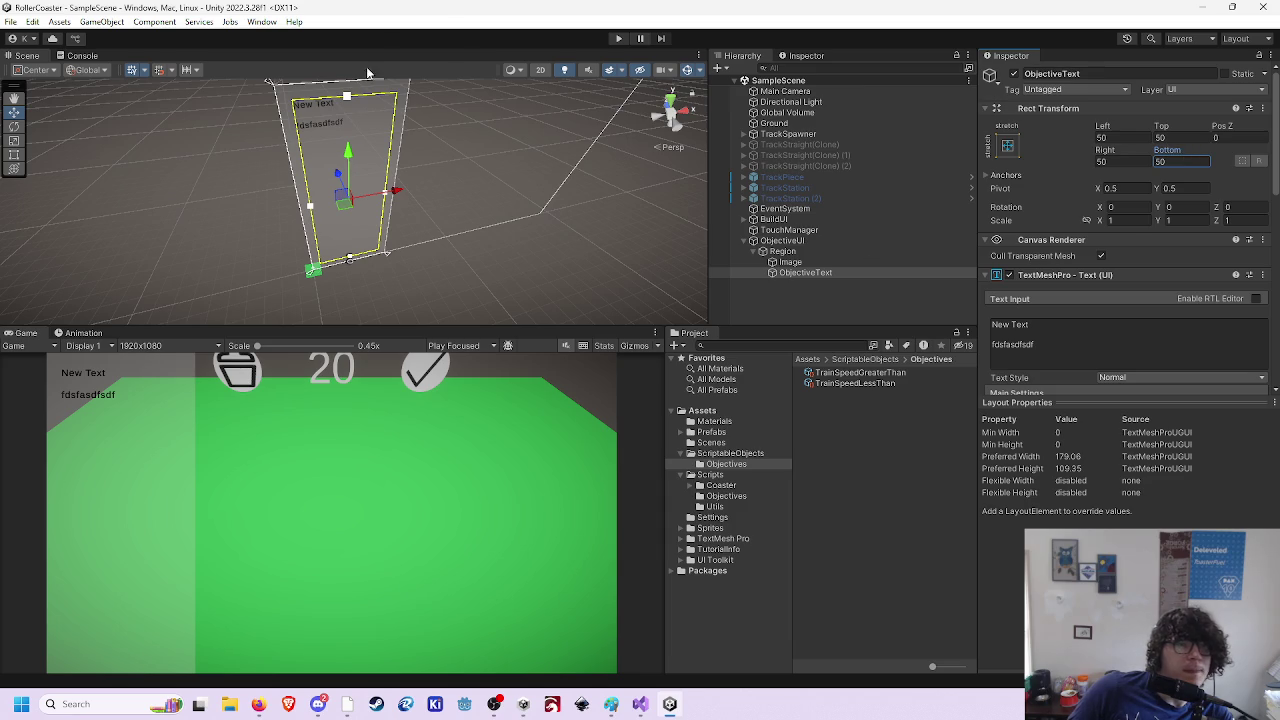
pyautogui.click(619, 38)
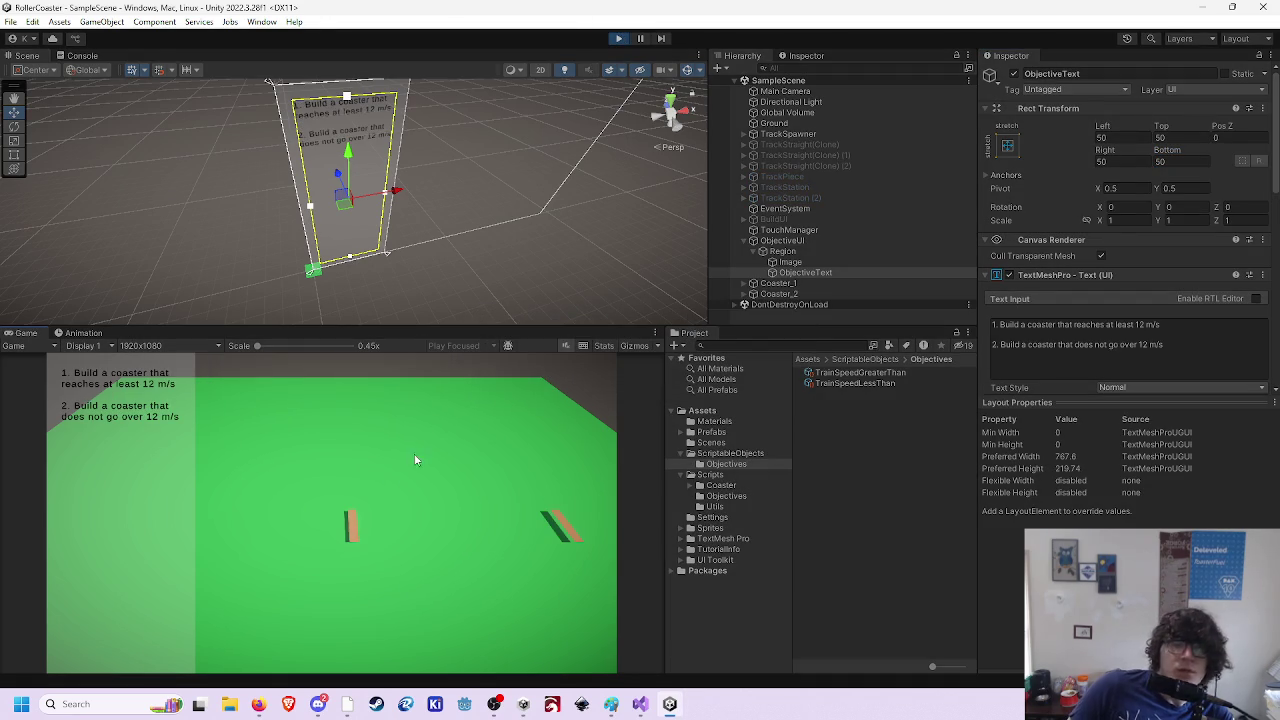
# - Tilt the first track piece upward and add right-turning segments until the coaster loop closes
pyautogui.click(352, 537)
pyautogui.click(362, 427)
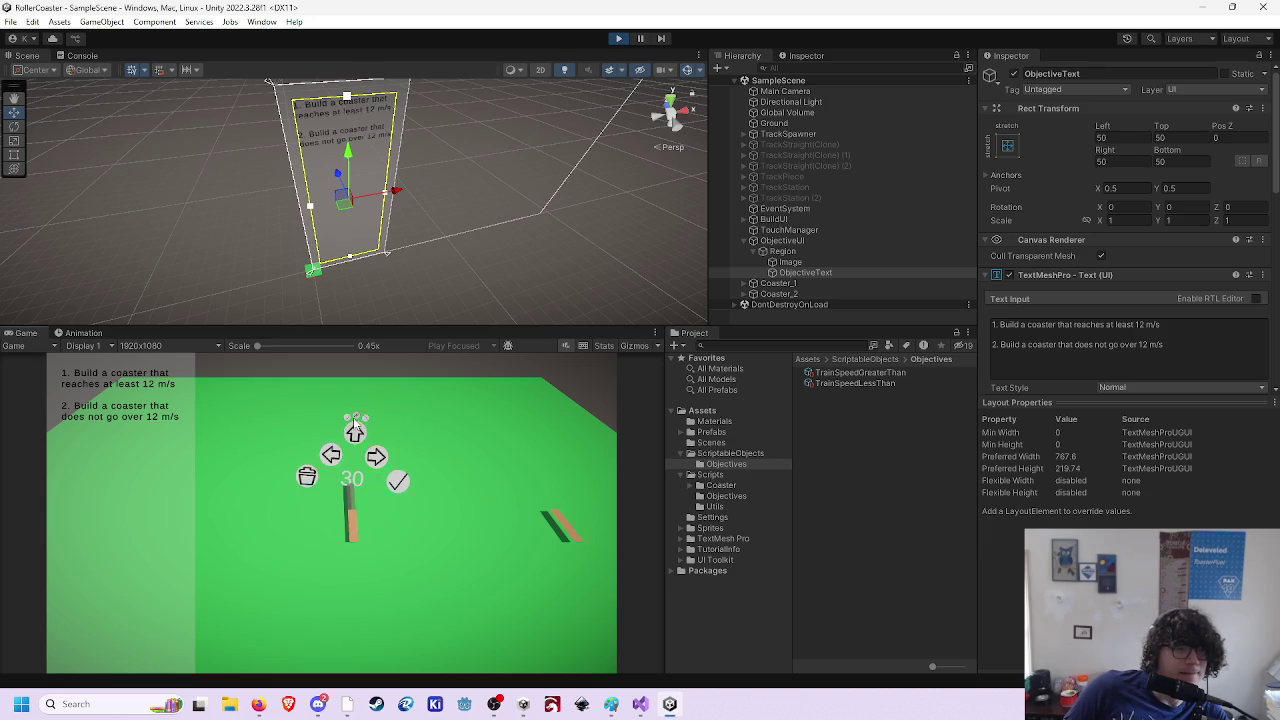
pyautogui.click(398, 484)
pyautogui.click(374, 418)
pyautogui.click(393, 443)
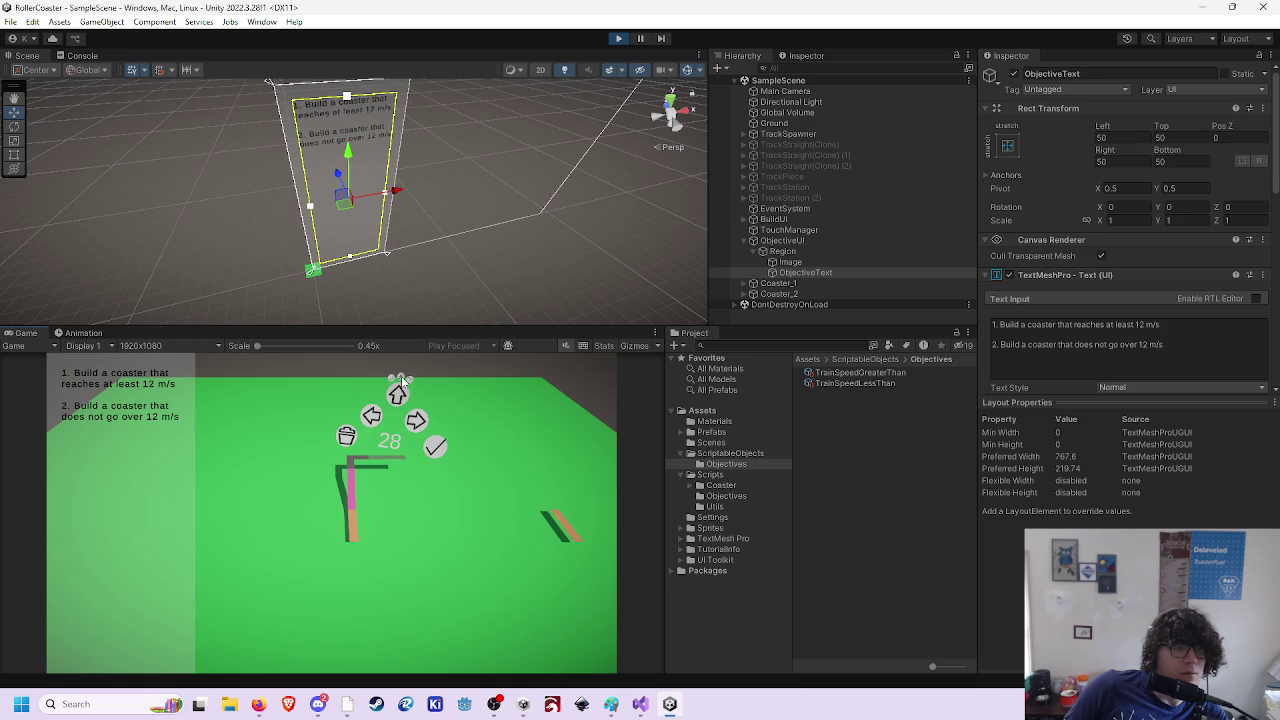
pyautogui.click(435, 444)
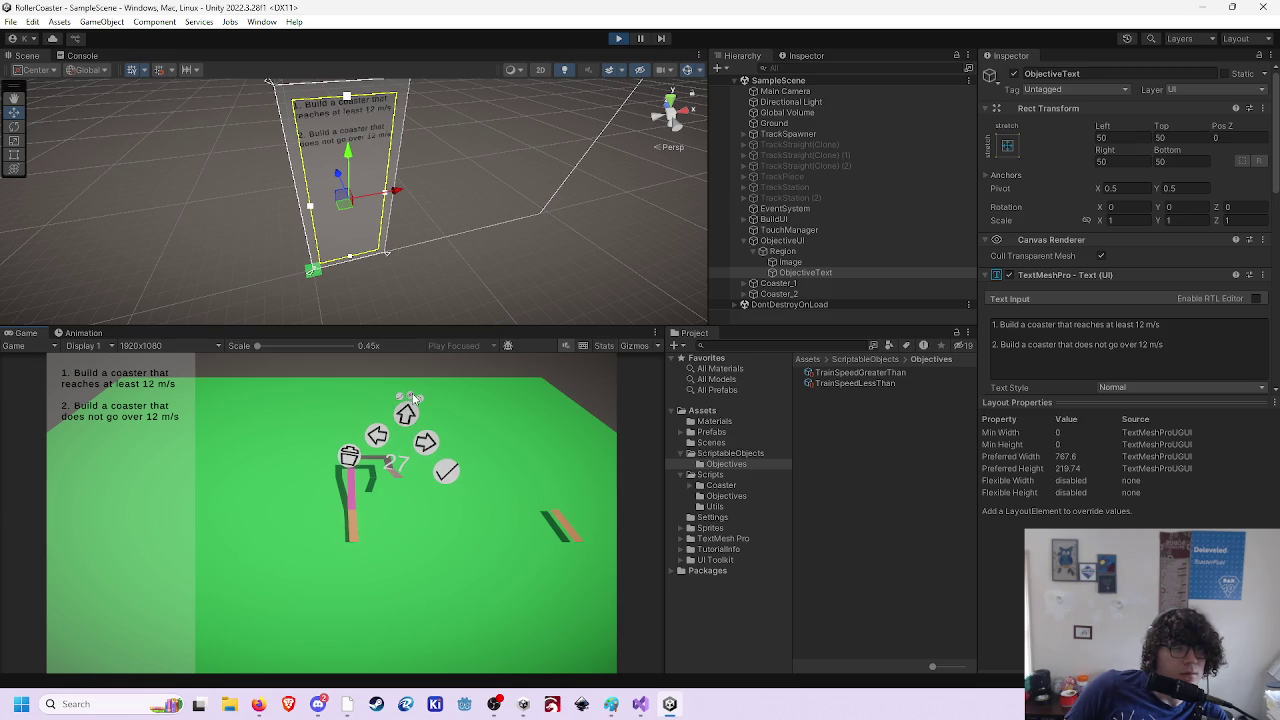
pyautogui.click(414, 398)
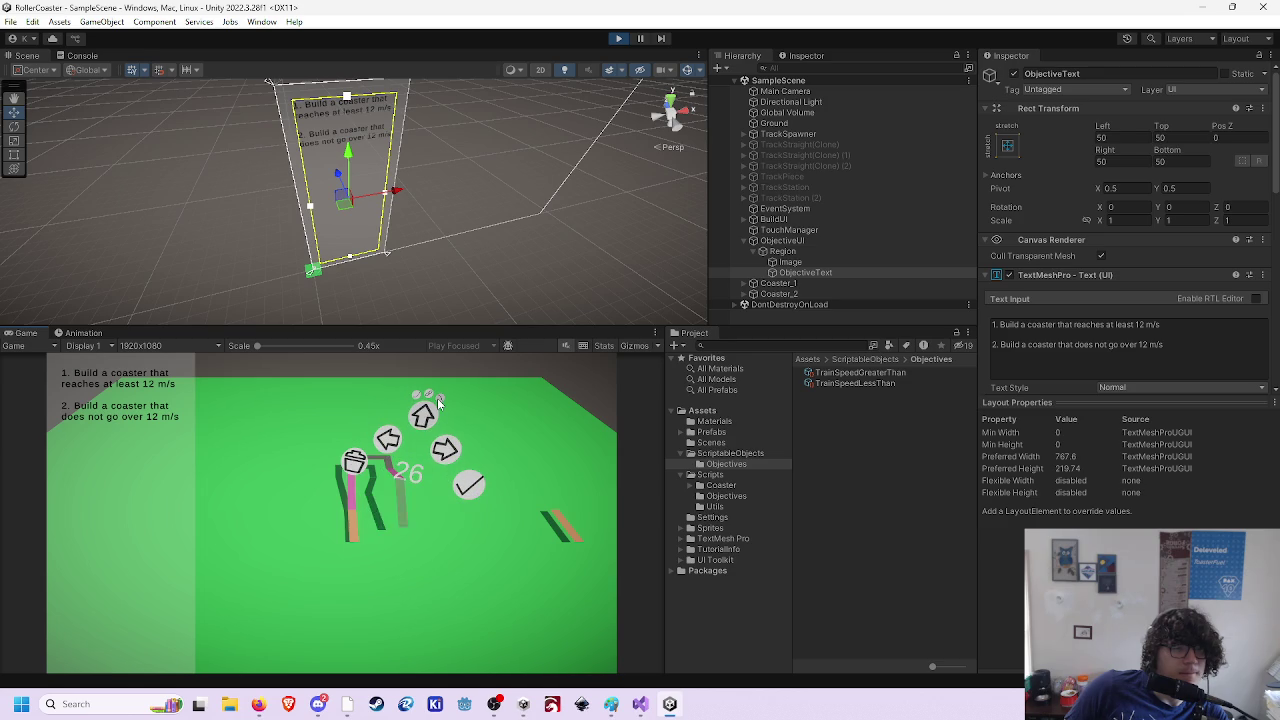
pyautogui.click(466, 482)
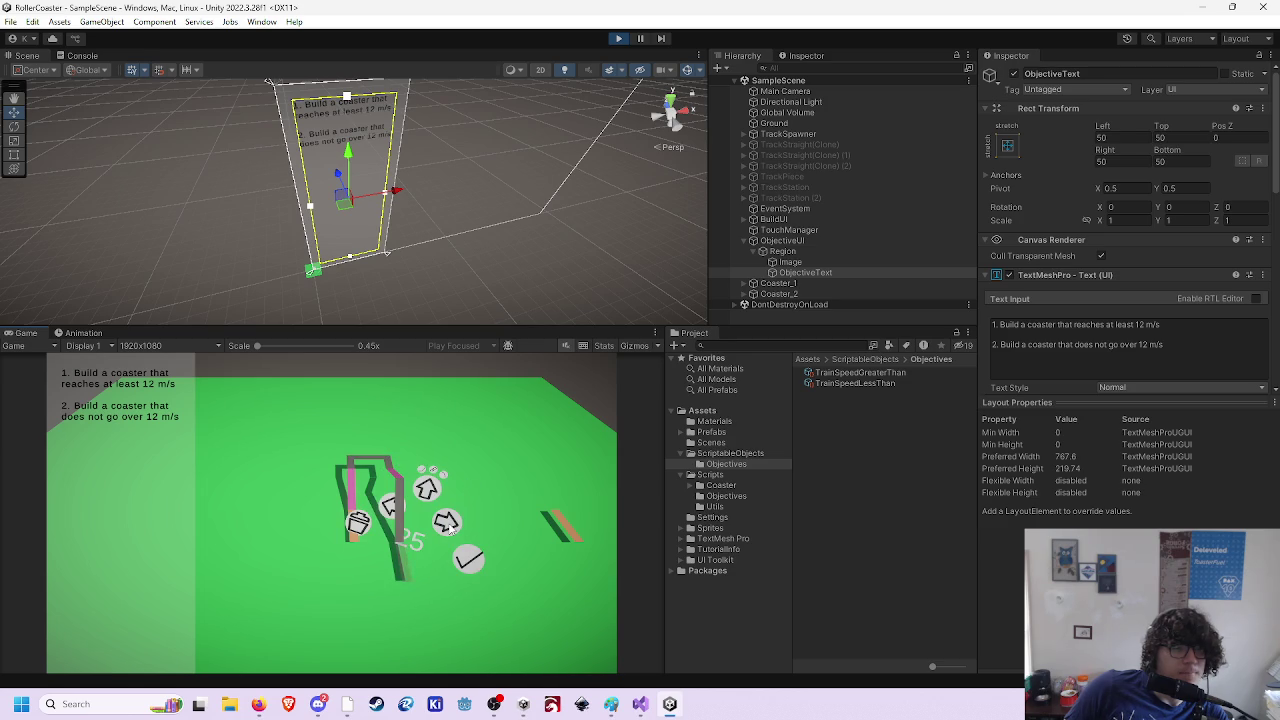
pyautogui.click(472, 561)
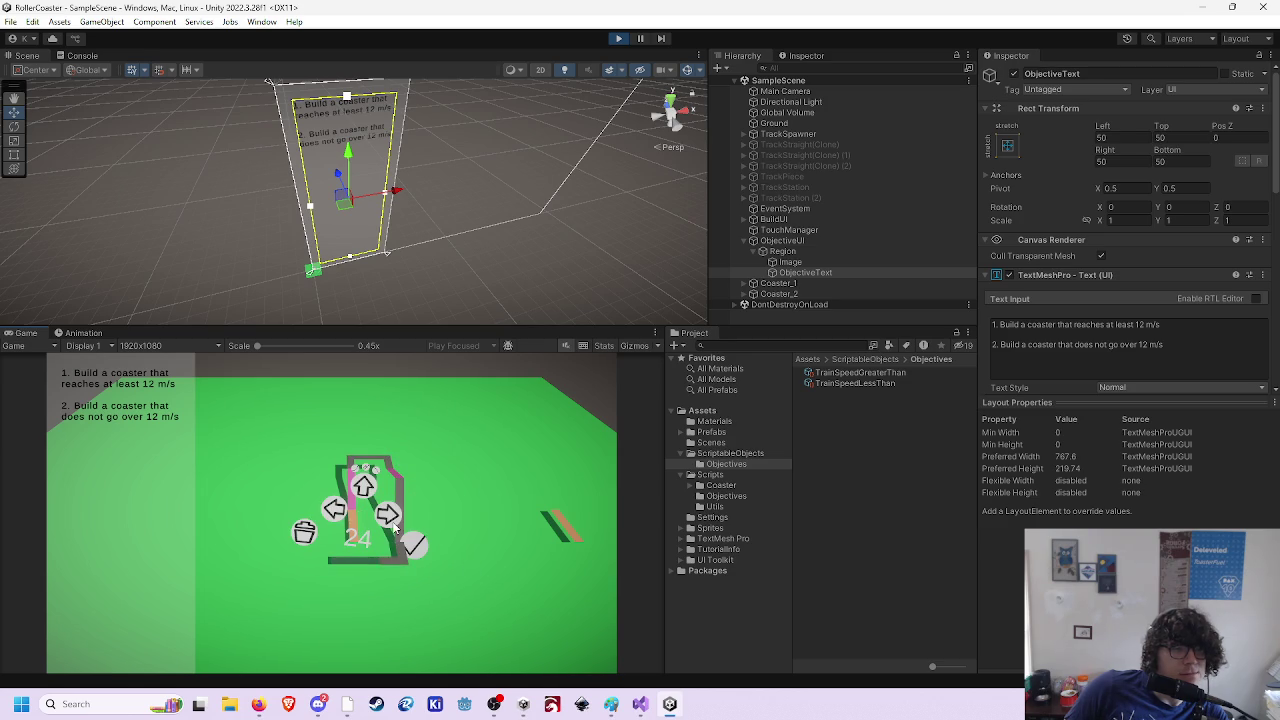
pyautogui.click(414, 545)
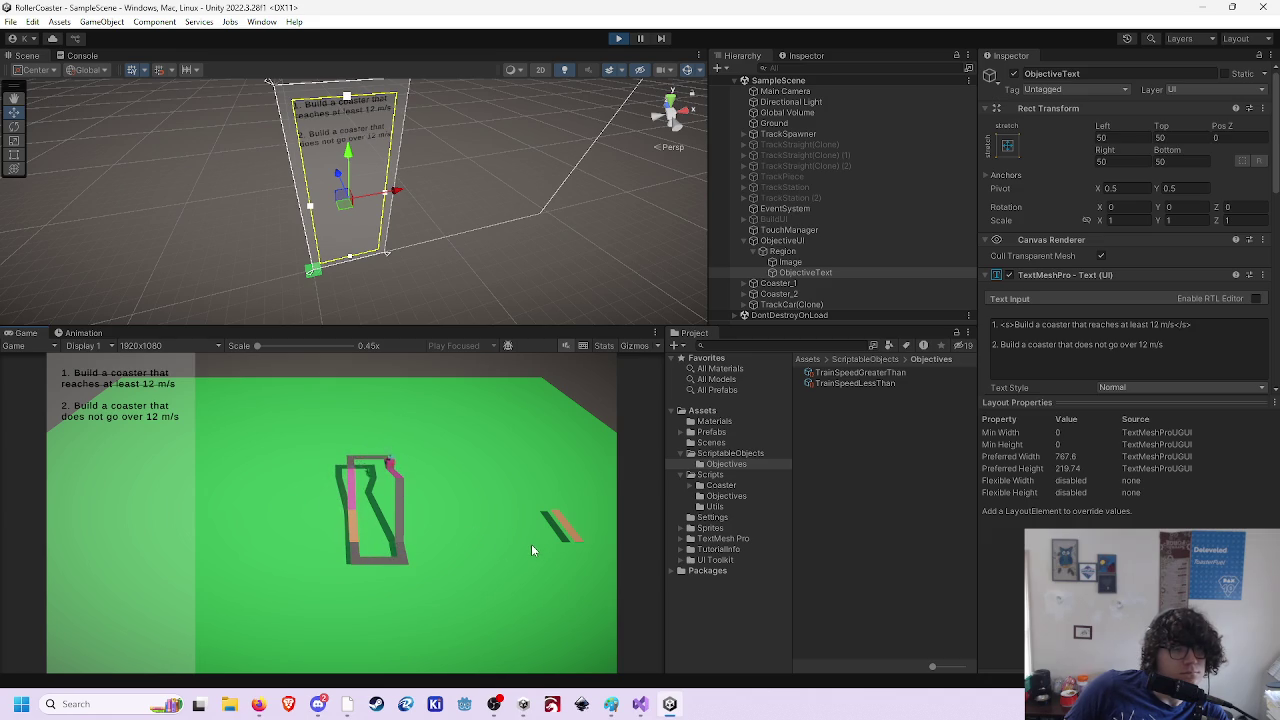
# - Pan the Game view to the second track, stop the game, and bring Visual Studio forward
pyautogui.moveTo(531, 544); pyautogui.dragTo(465, 544)
pyautogui.click(458, 529)
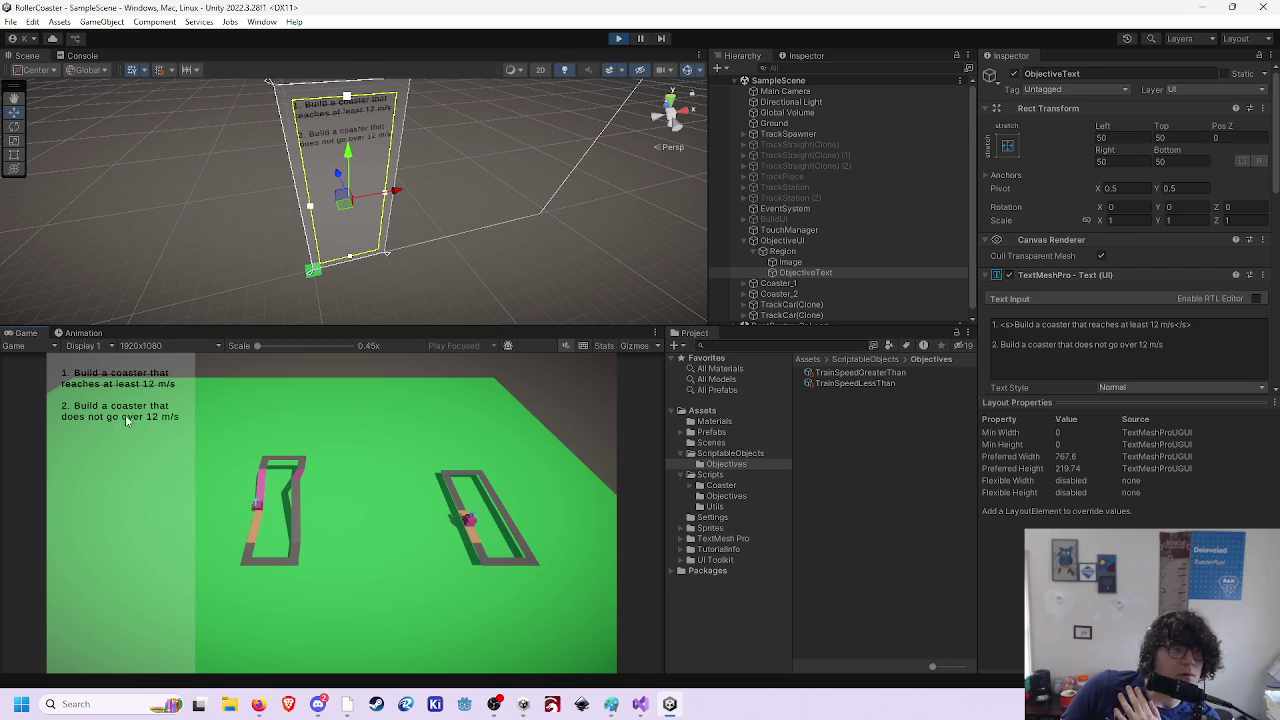
pyautogui.click(620, 38)
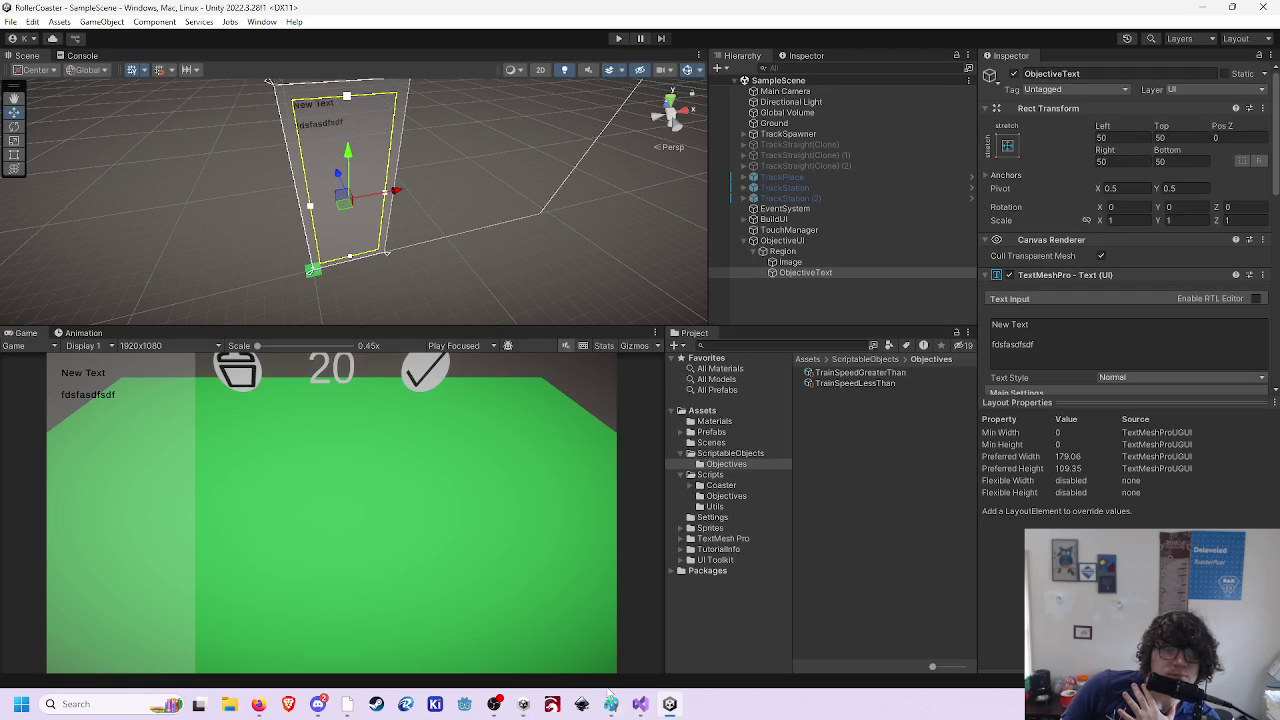
pyautogui.moveTo(641, 704)
pyautogui.click(655, 663)
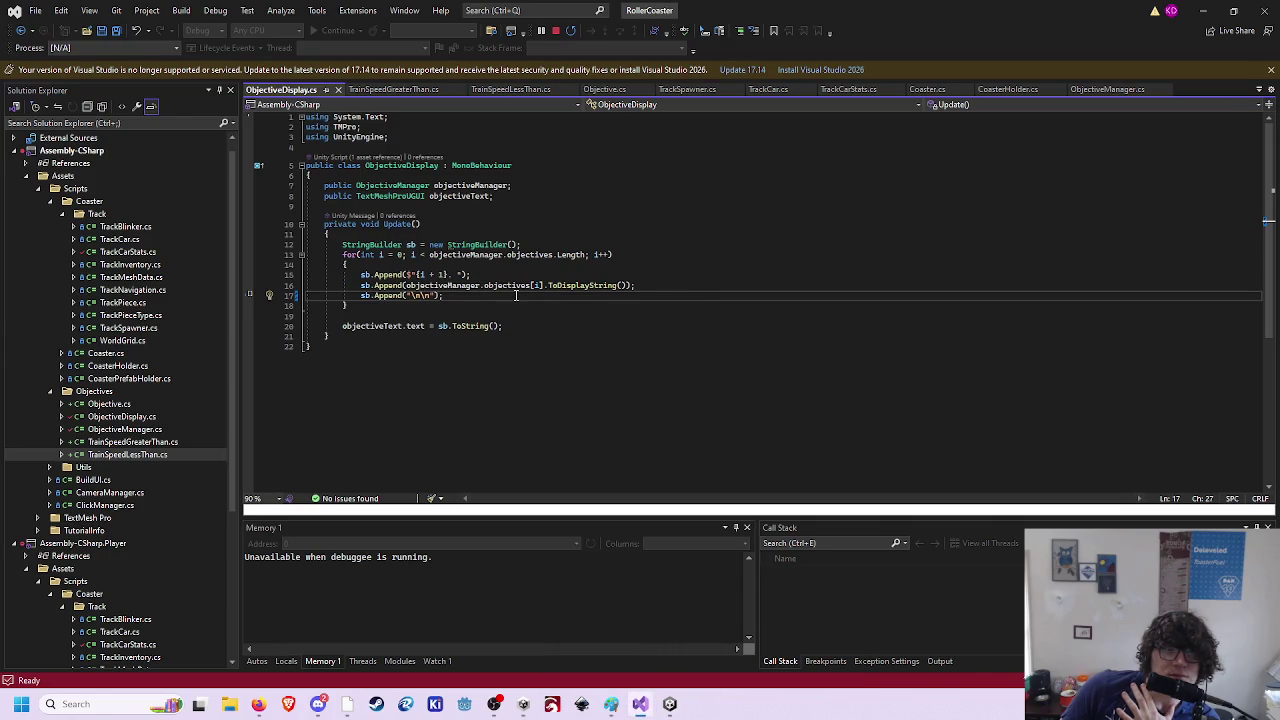
# - Open TrainSpeedGreaterThan.cs and read through its CheckCompleted method to the script's end
pyautogui.click(401, 92)
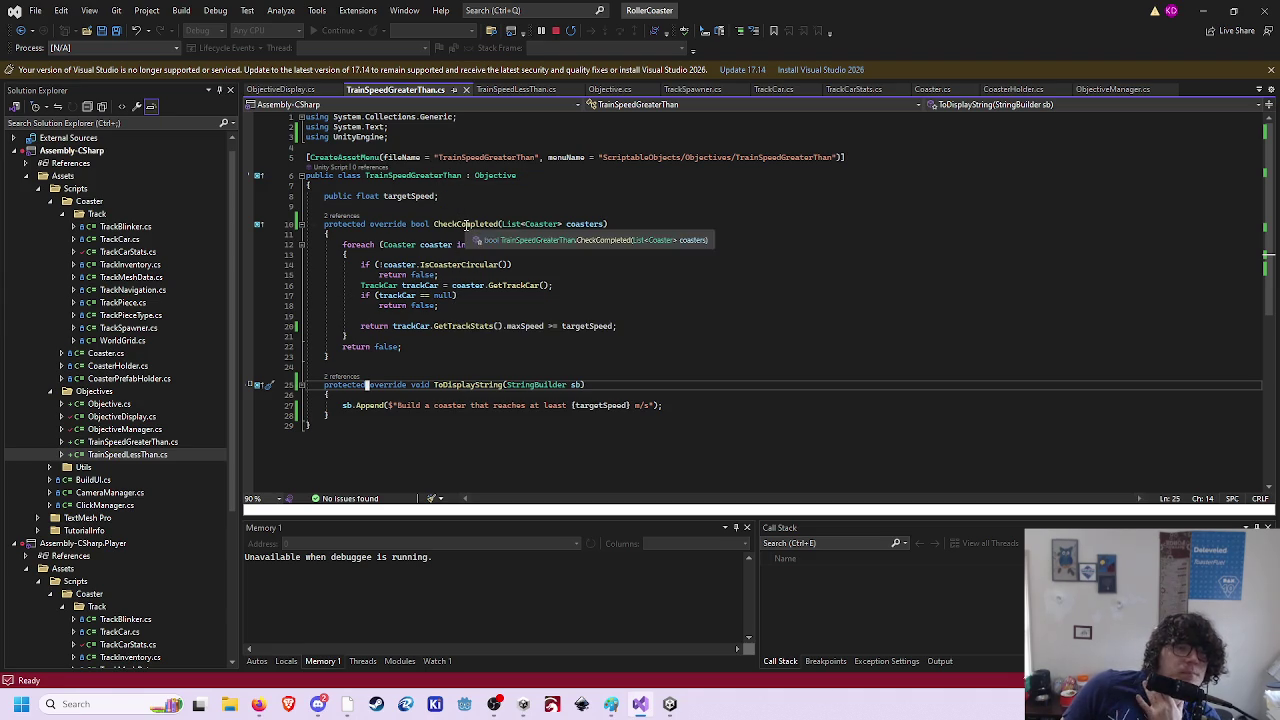
pyautogui.click(512, 285)
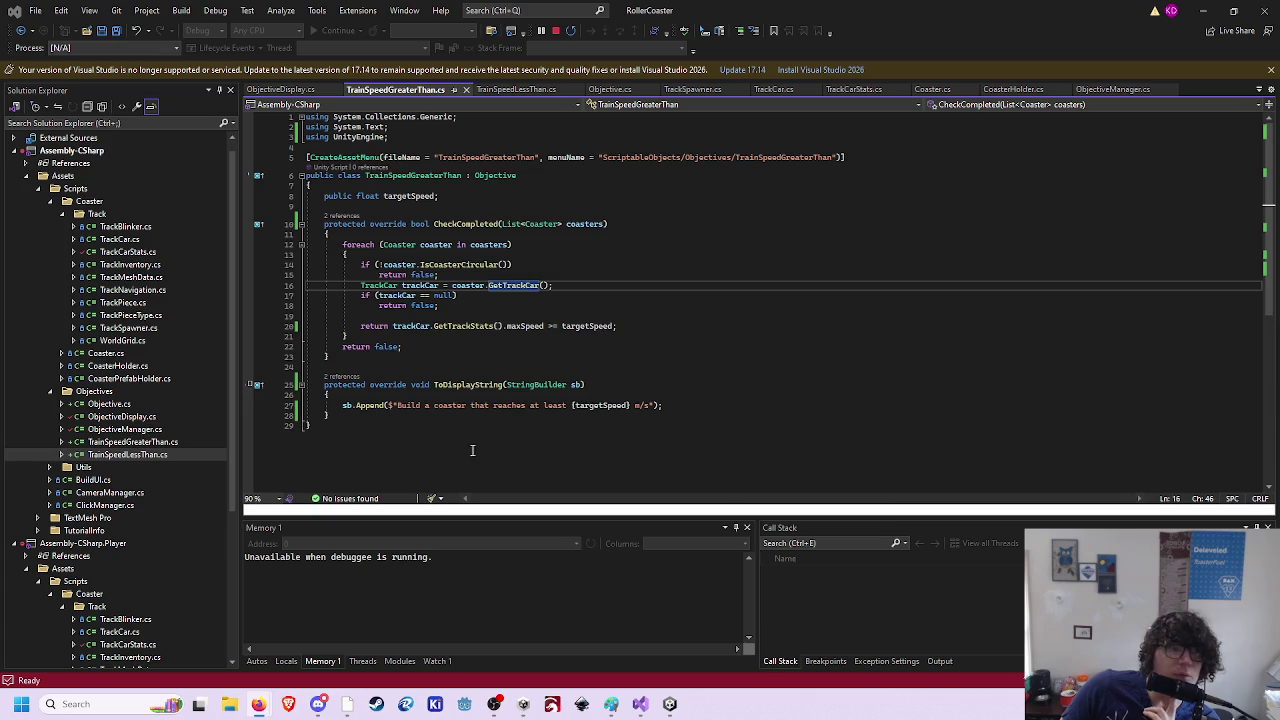
pyautogui.click(397, 421)
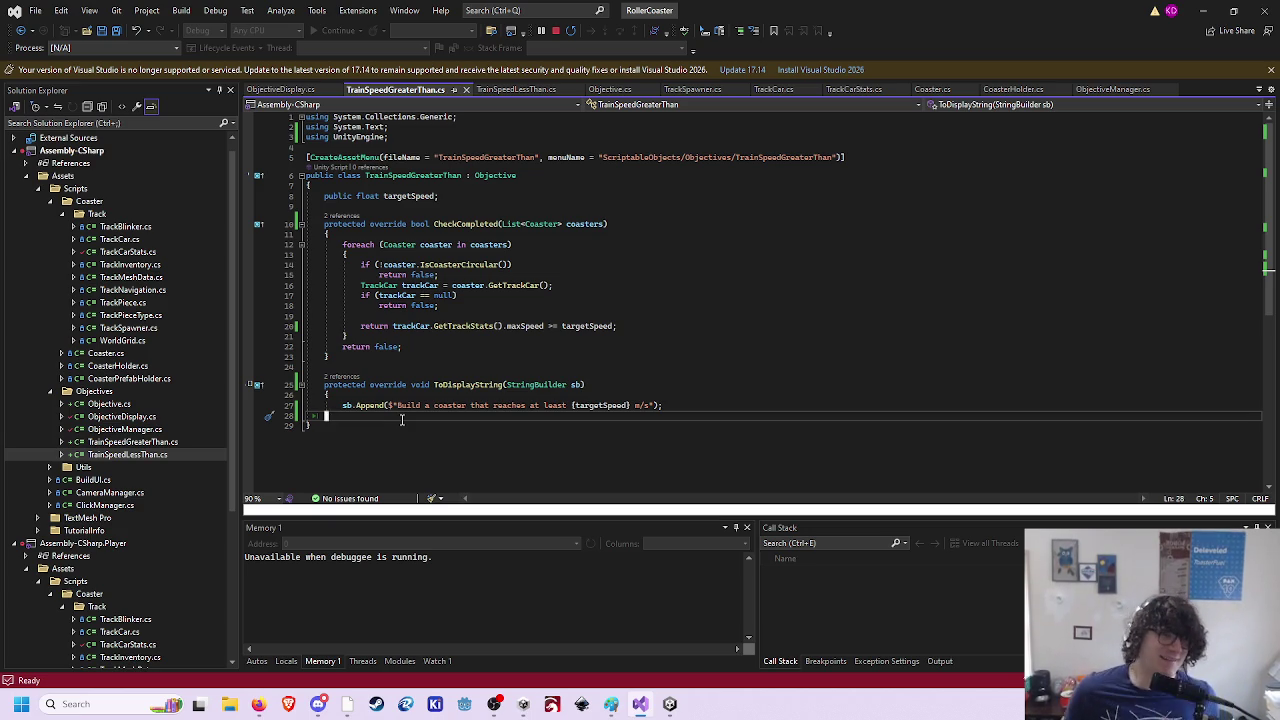
# - Declare bool completed = false; above the coaster loop and return completed at the end
pyautogui.click(548, 256)
pyautogui.click(559, 264)
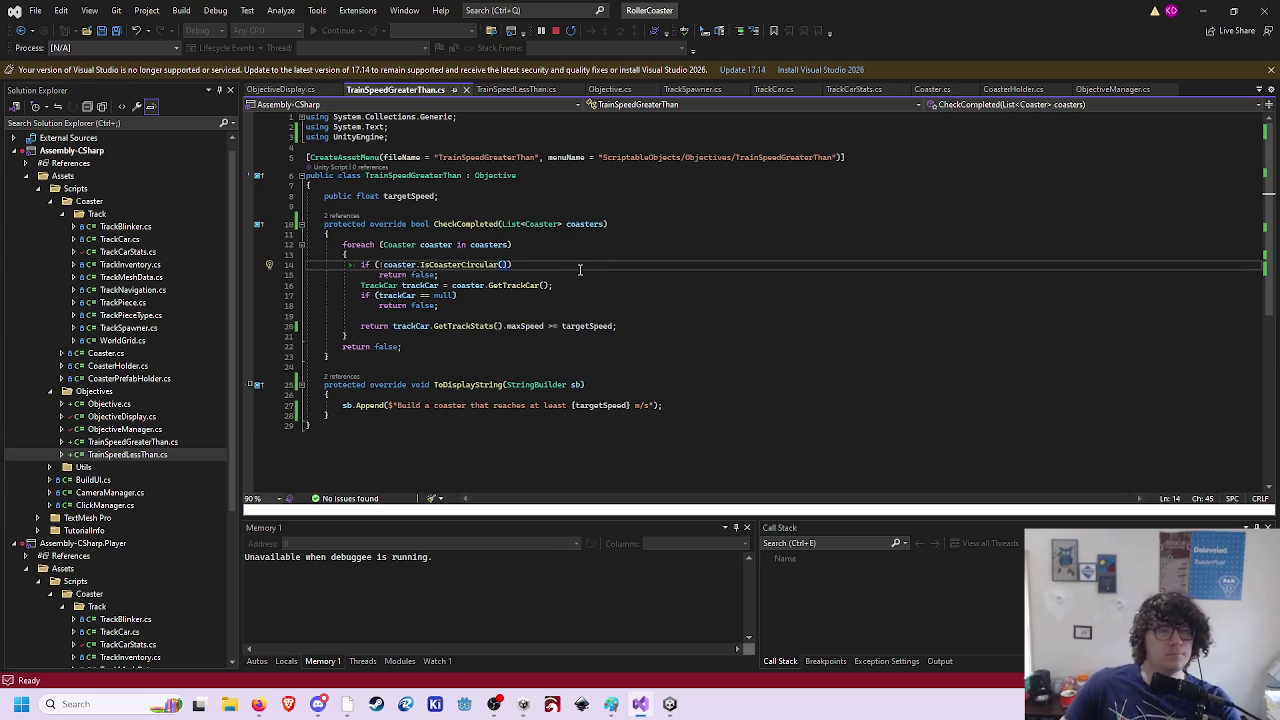
pyautogui.press('Up')
pyautogui.press('Up')
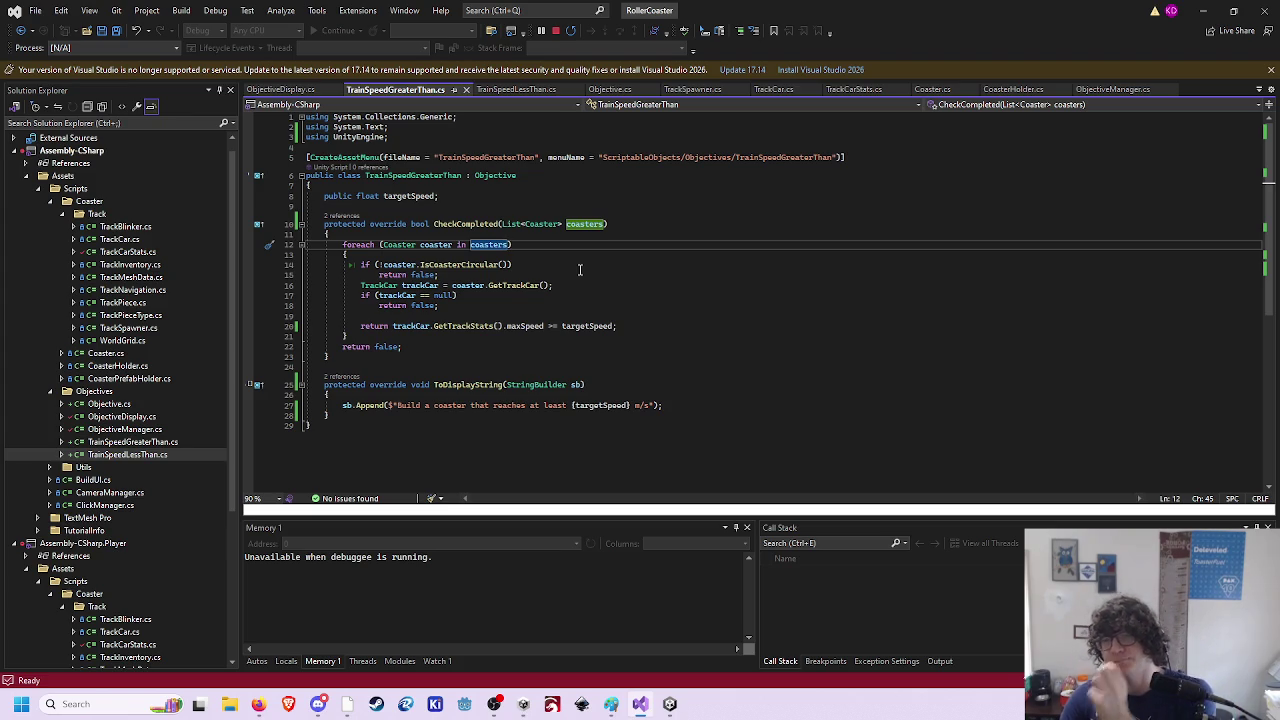
pyautogui.hotkey('shift', 'o')
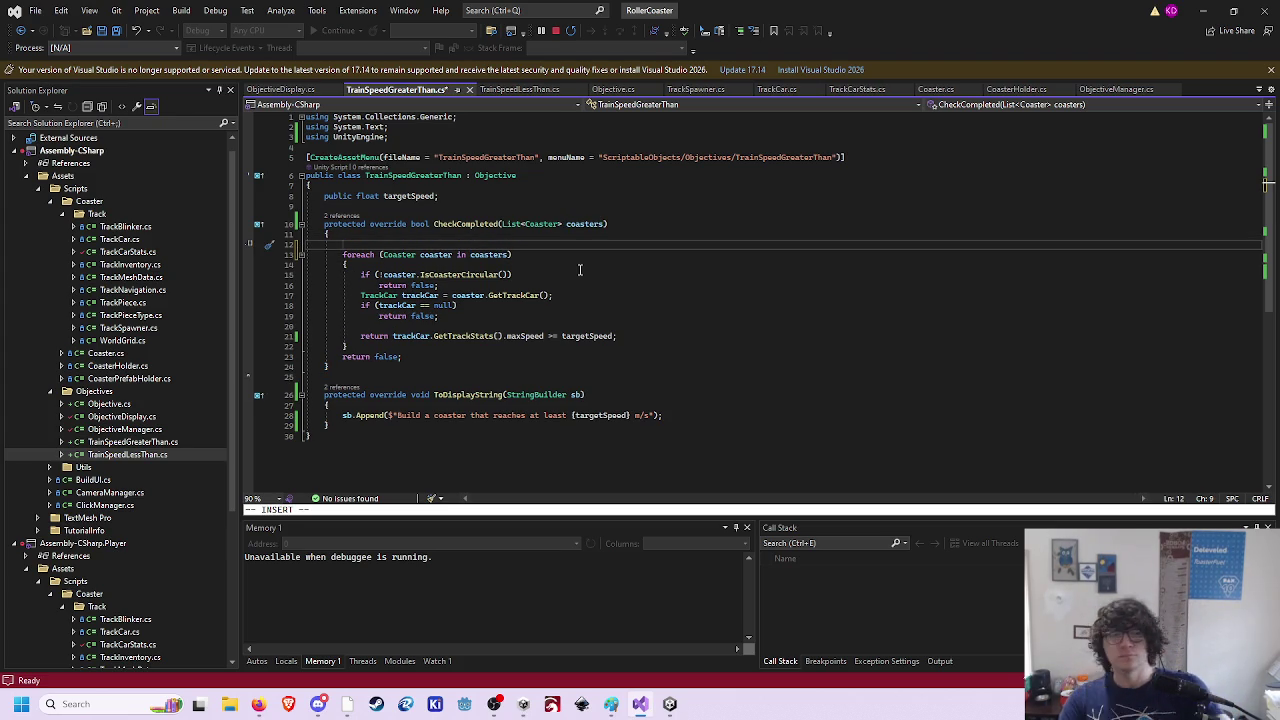
pyautogui.write('bool com')
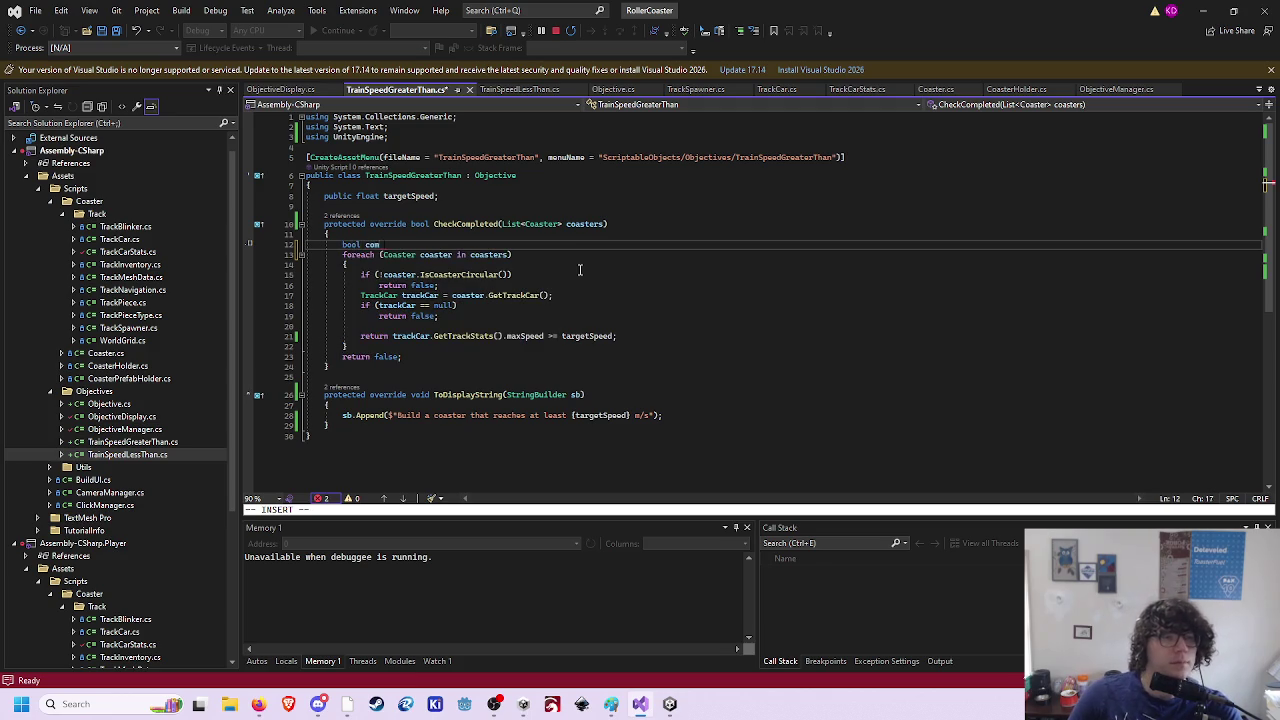
pyautogui.write('pleted = false')
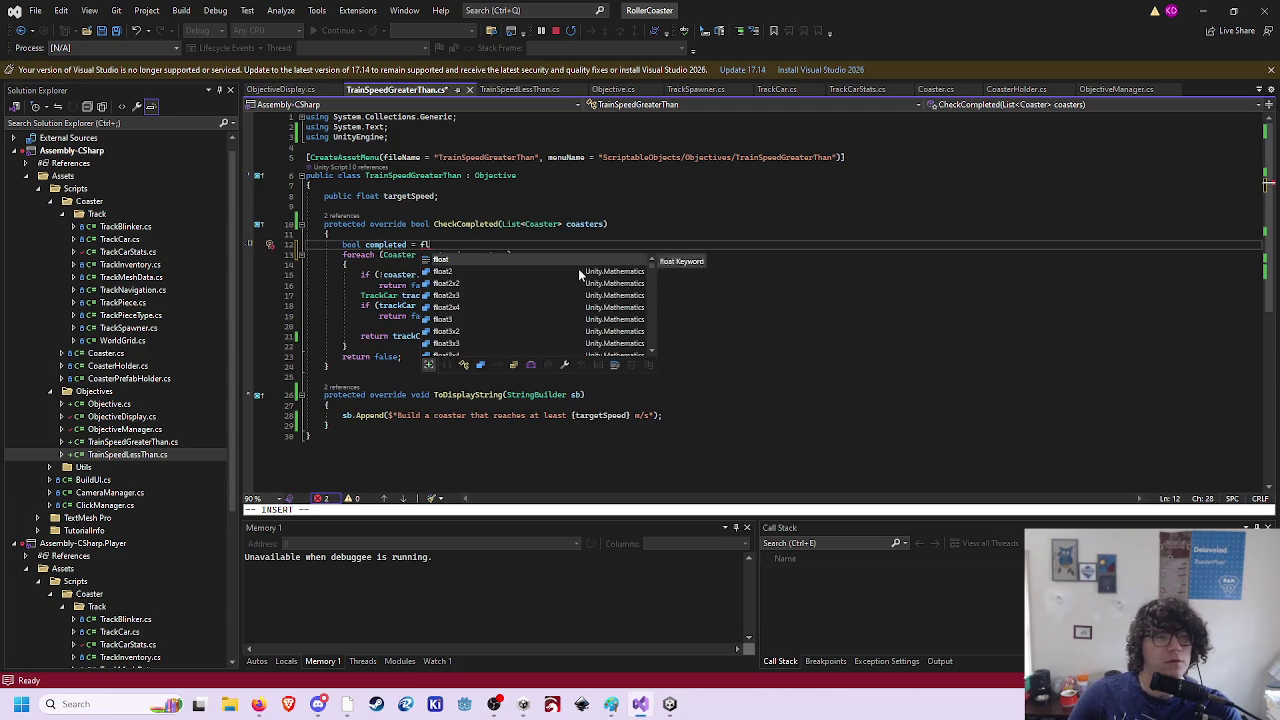
pyautogui.write(';')
pyautogui.press('Escape')
pyautogui.press('j')
pyautogui.press('j')
pyautogui.press('j')
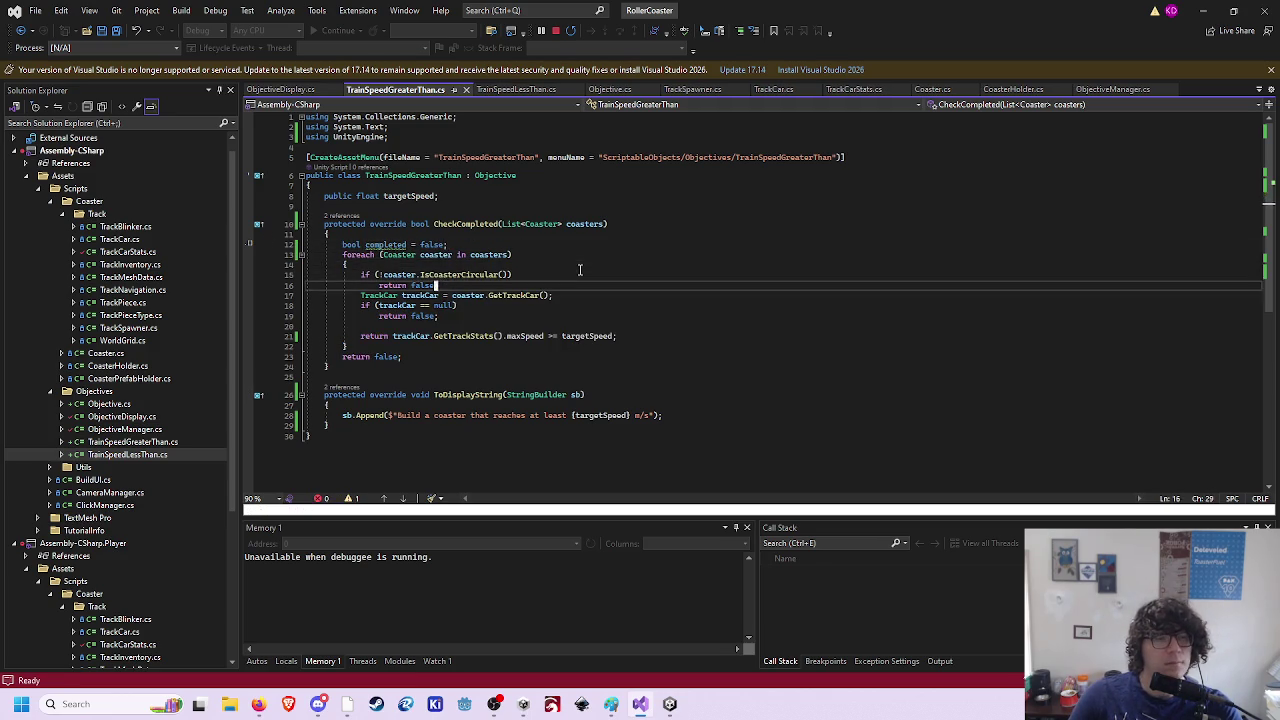
pyautogui.press('j')
pyautogui.press('j')
pyautogui.press('j')
pyautogui.write('bcwcomple')
pyautogui.press('Tab')
pyautogui.press('Escape')
# - Replace the non-circular and null-car early returns with continue
pyautogui.press('k')
pyautogui.press('k')
pyautogui.press('k')
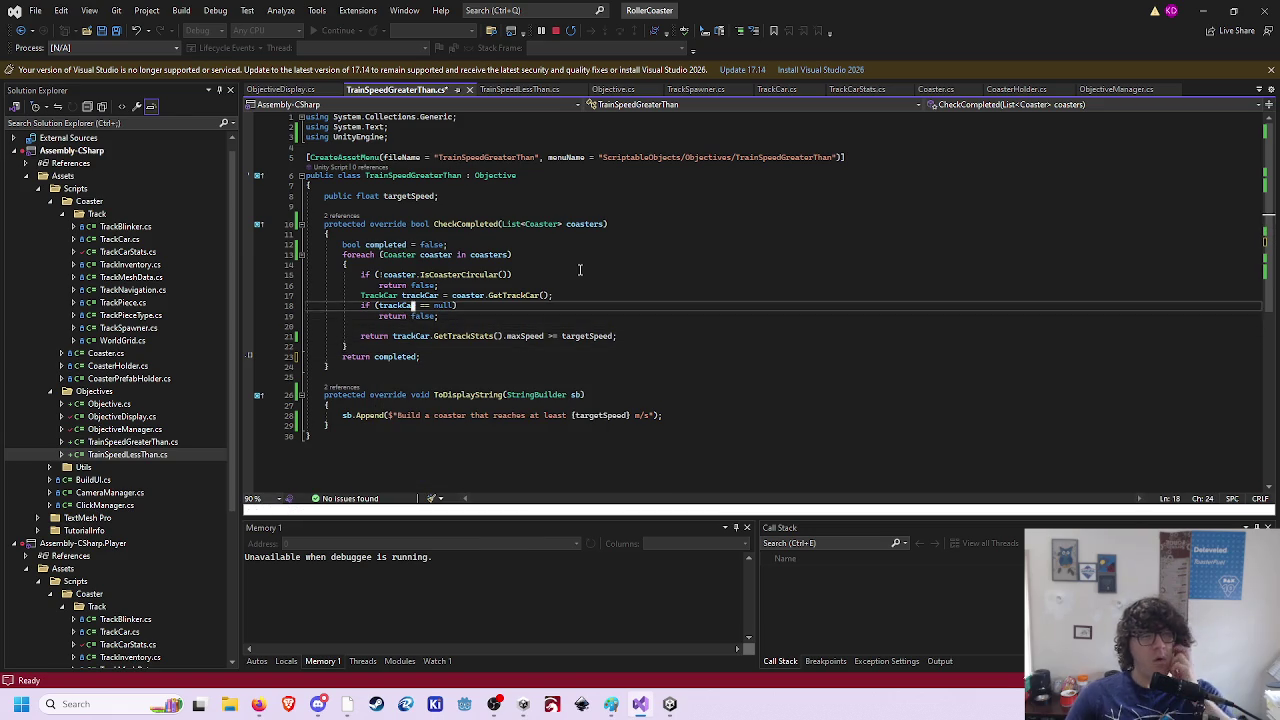
pyautogui.write('cwcont')
pyautogui.press('Tab')
pyautogui.press('Escape')
pyautogui.press('b')
pyautogui.press('b')
pyautogui.press('d')
pyautogui.press('w')
pyautogui.press('j')
pyautogui.press('j')
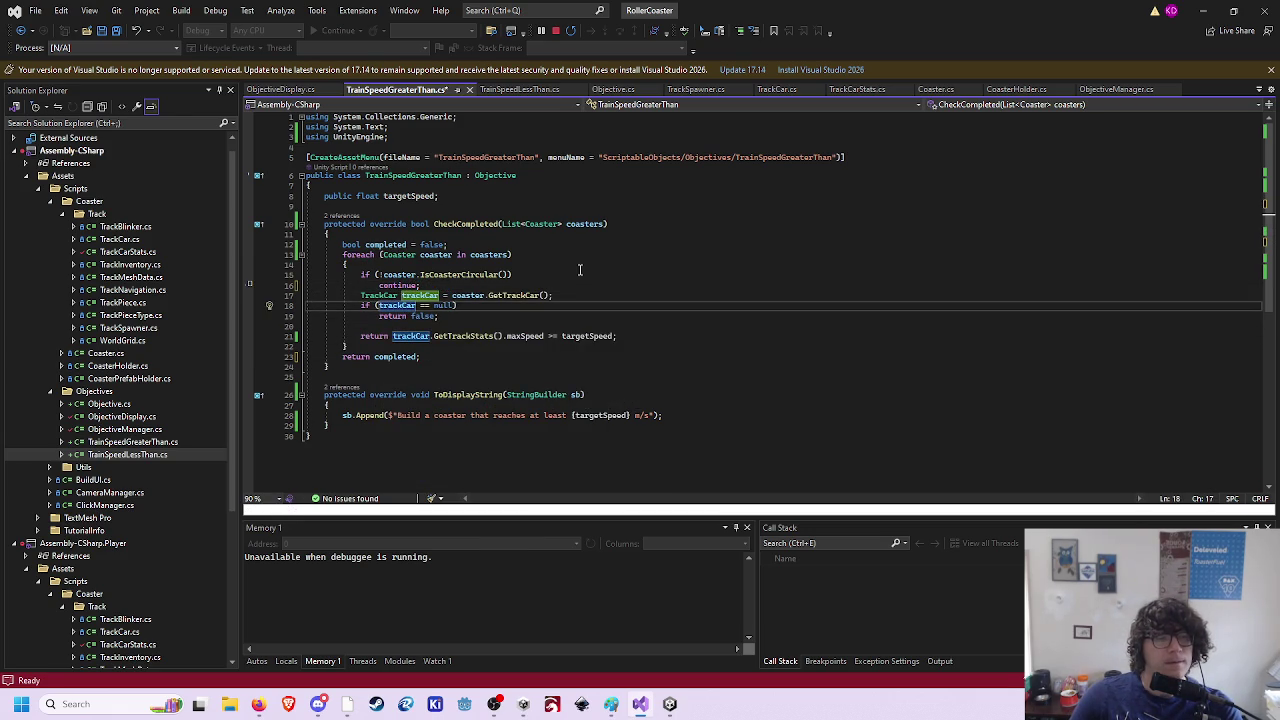
pyautogui.write('co')
pyautogui.write('on')
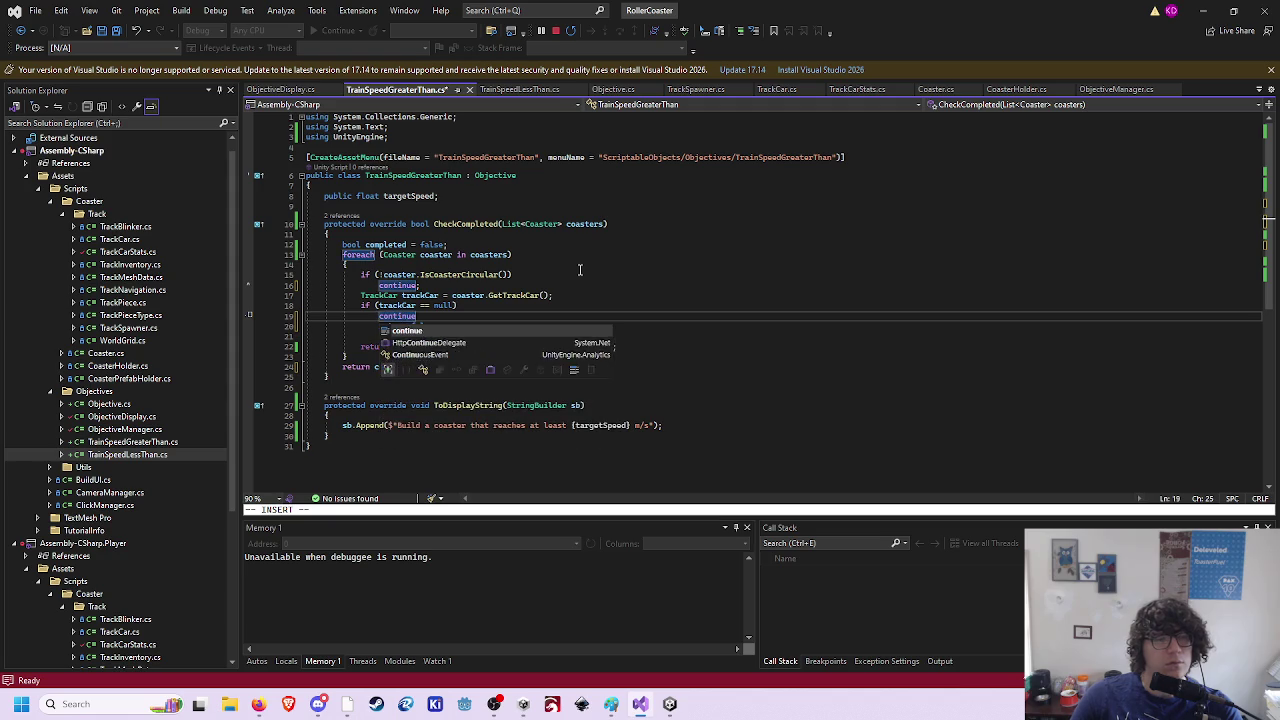
pyautogui.press('Tab')
pyautogui.press('Escape')
pyautogui.press('j')
pyautogui.press('d')
pyautogui.press('d')
# - Wrap the speed check as if (maxSpeed >= targetSpeed) return true;
pyautogui.press('Return')
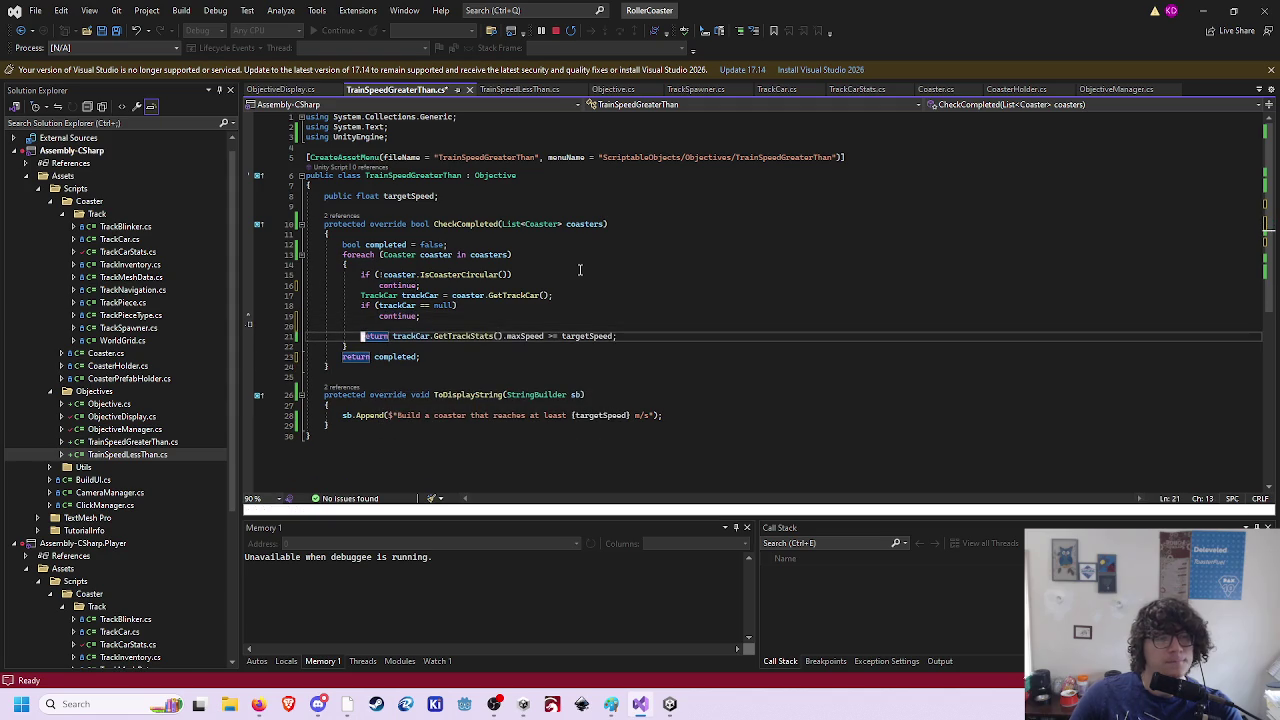
pyautogui.write('dwiif(')
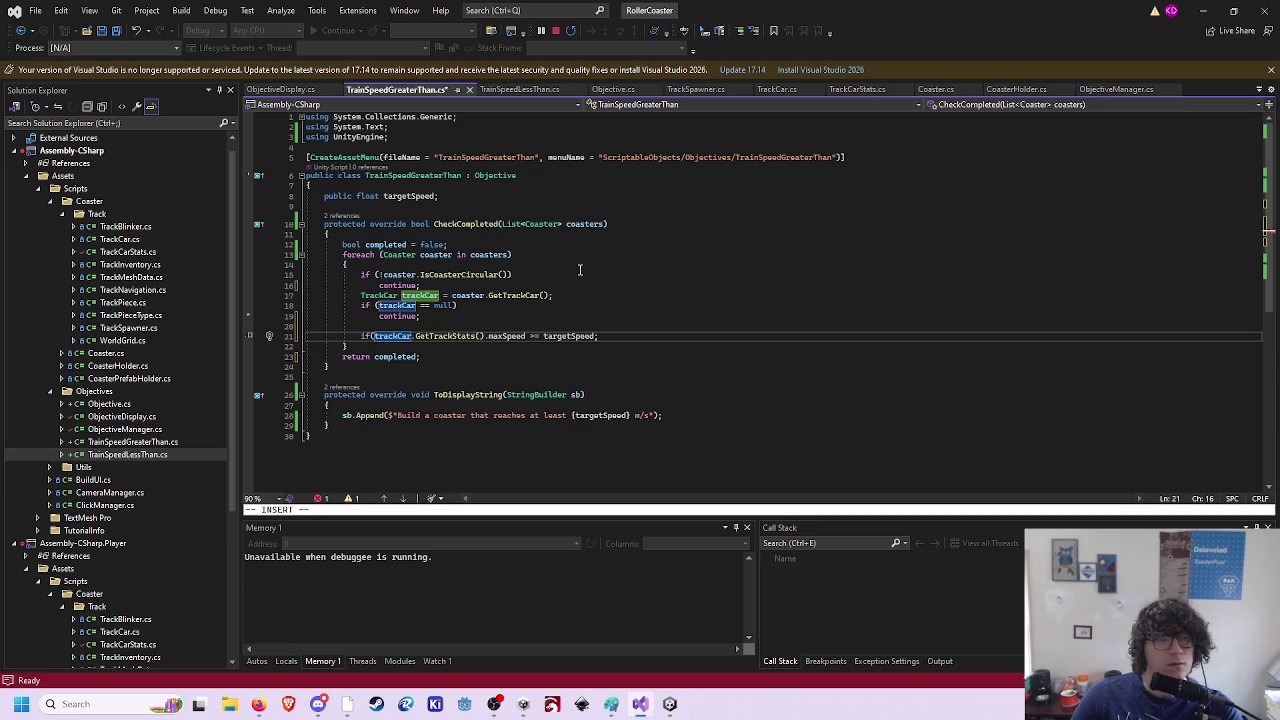
pyautogui.press('Right')
pyautogui.press('Right')
pyautogui.press('Right')
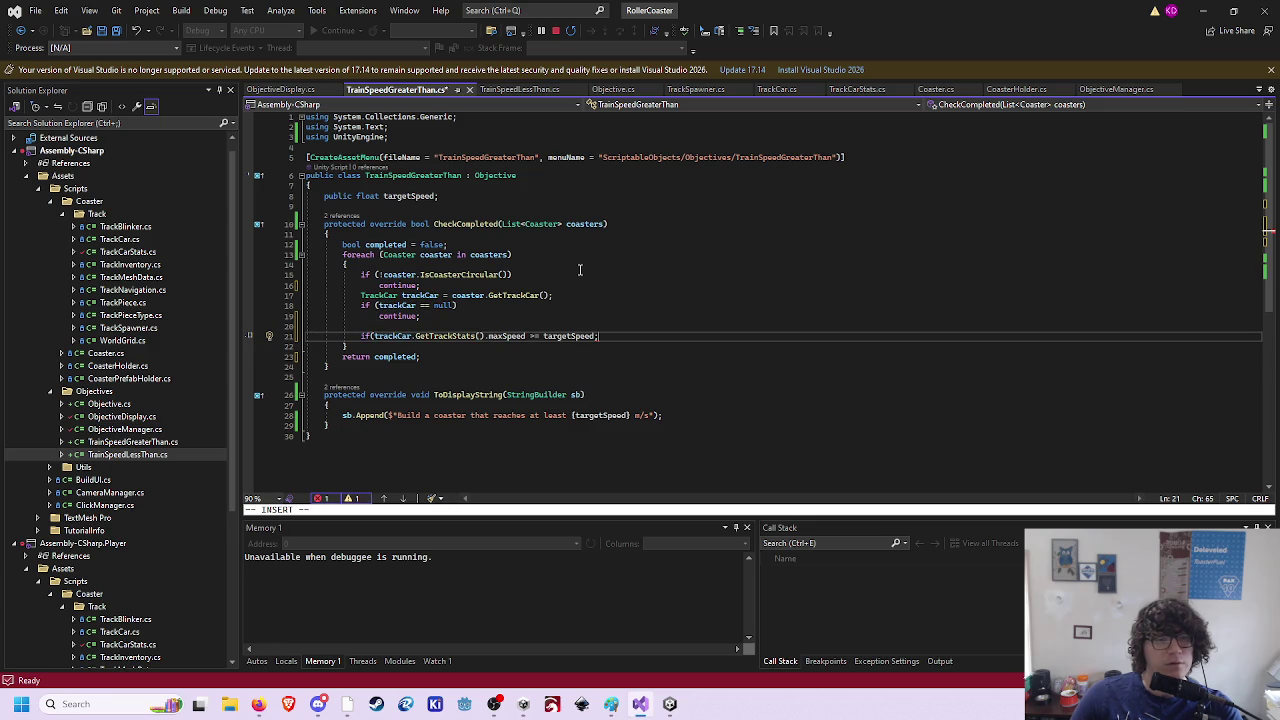
pyautogui.press('Return')
pyautogui.press('BackSpace')
pyautogui.press('BackSpace')
pyautogui.write(')')
pyautogui.press('Return')
pyautogui.write('return true;')
pyautogui.press('Escape')
pyautogui.press('k')
pyautogui.press('h')
pyautogui.press('h')
pyautogui.press('h')
pyautogui.press('x')
# - Remove the completed flag so the method ends with return false
pyautogui.press('k')
pyautogui.press('k')
pyautogui.press('k')
pyautogui.press('d')
pyautogui.press('d')
pyautogui.press('j')
pyautogui.press('j')
pyautogui.press('j')
pyautogui.press('j')
pyautogui.write('wcwfals')
pyautogui.write('e')
pyautogui.press('Escape')
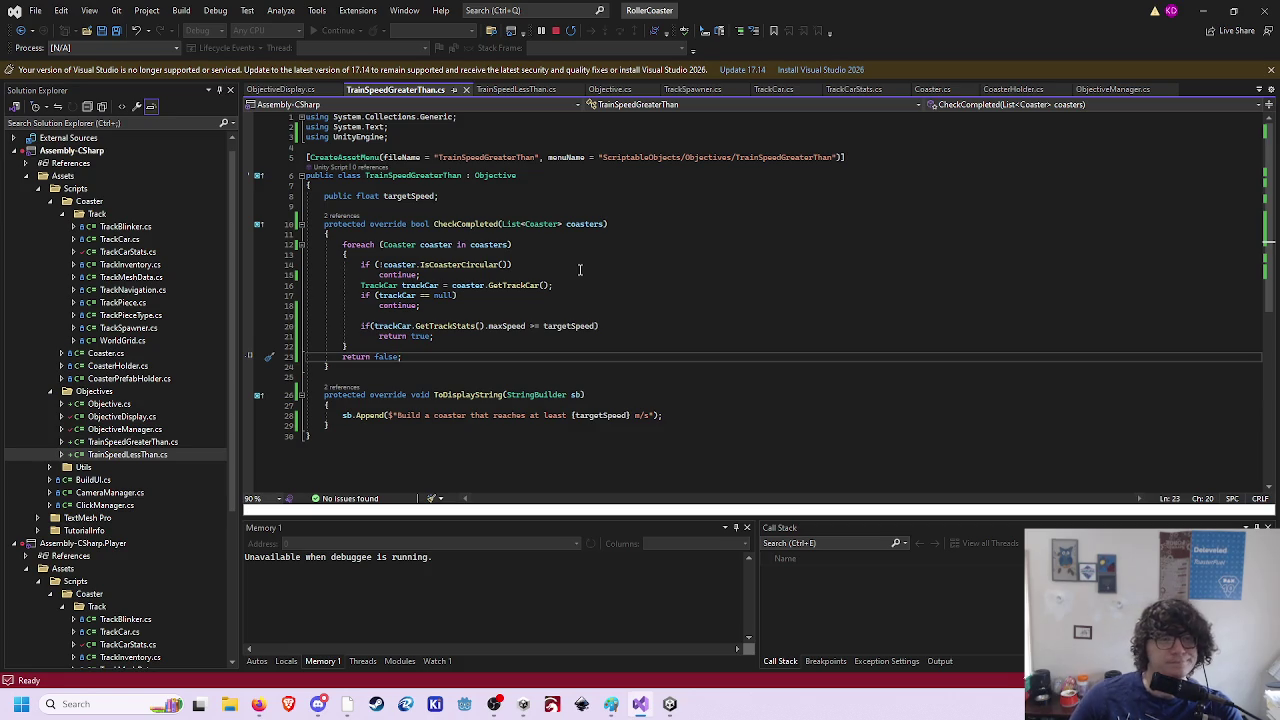
# - In TrainSpeedLessThan.cs, change the non-circular early return to continue and remove spaces after if
pyautogui.click(515, 89)
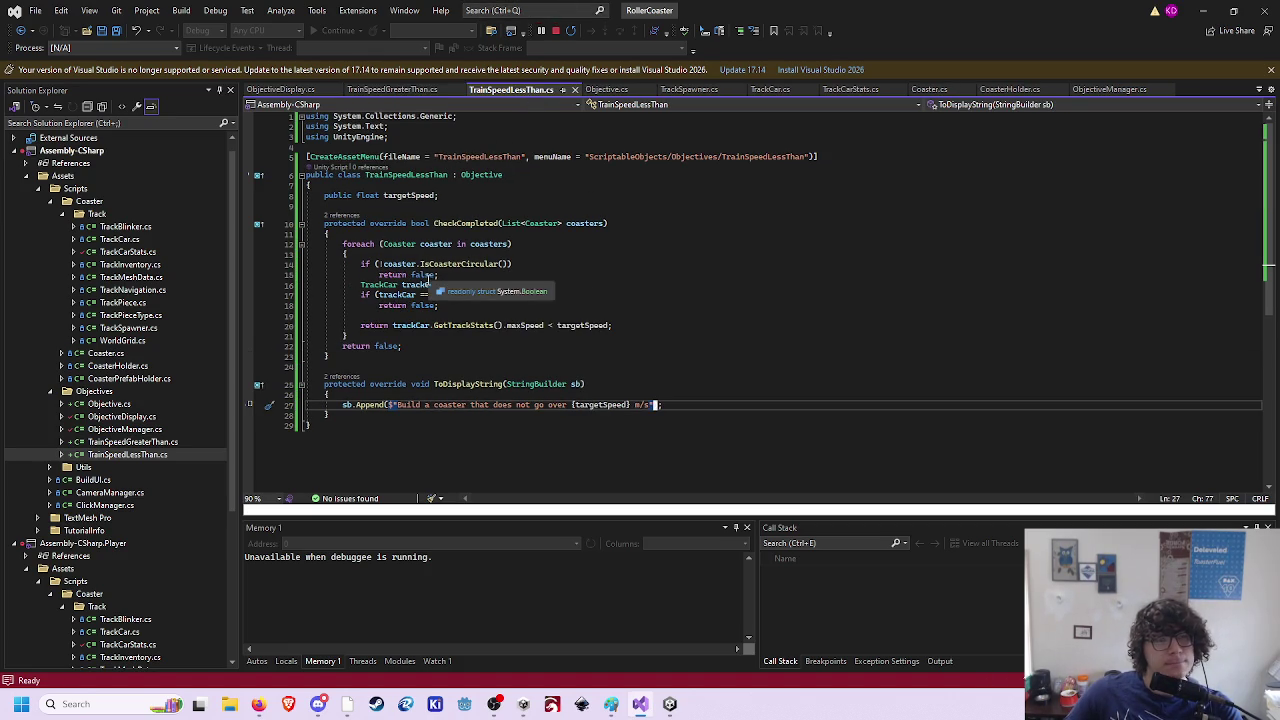
pyautogui.click(512, 275)
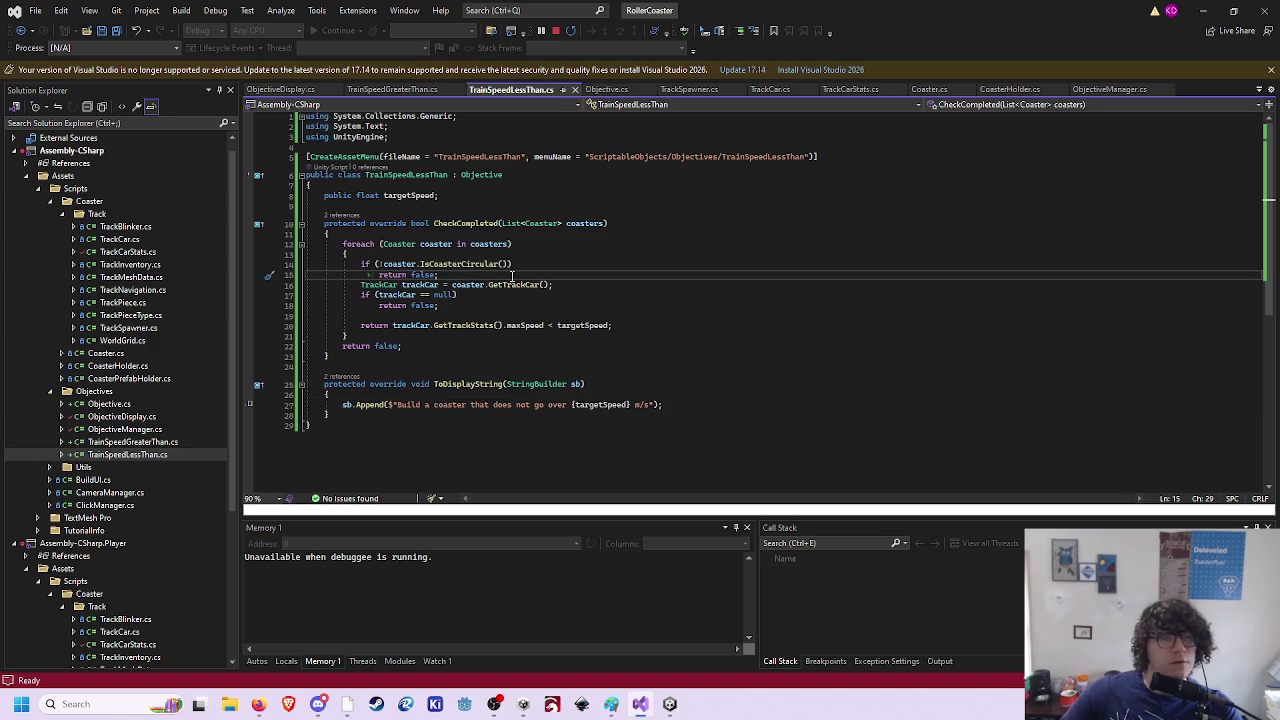
pyautogui.press('i')
pyautogui.hotkey('ctrl', 'BackSpace')
pyautogui.hotkey('ctrl', 'BackSpace')
pyautogui.write('cont;')
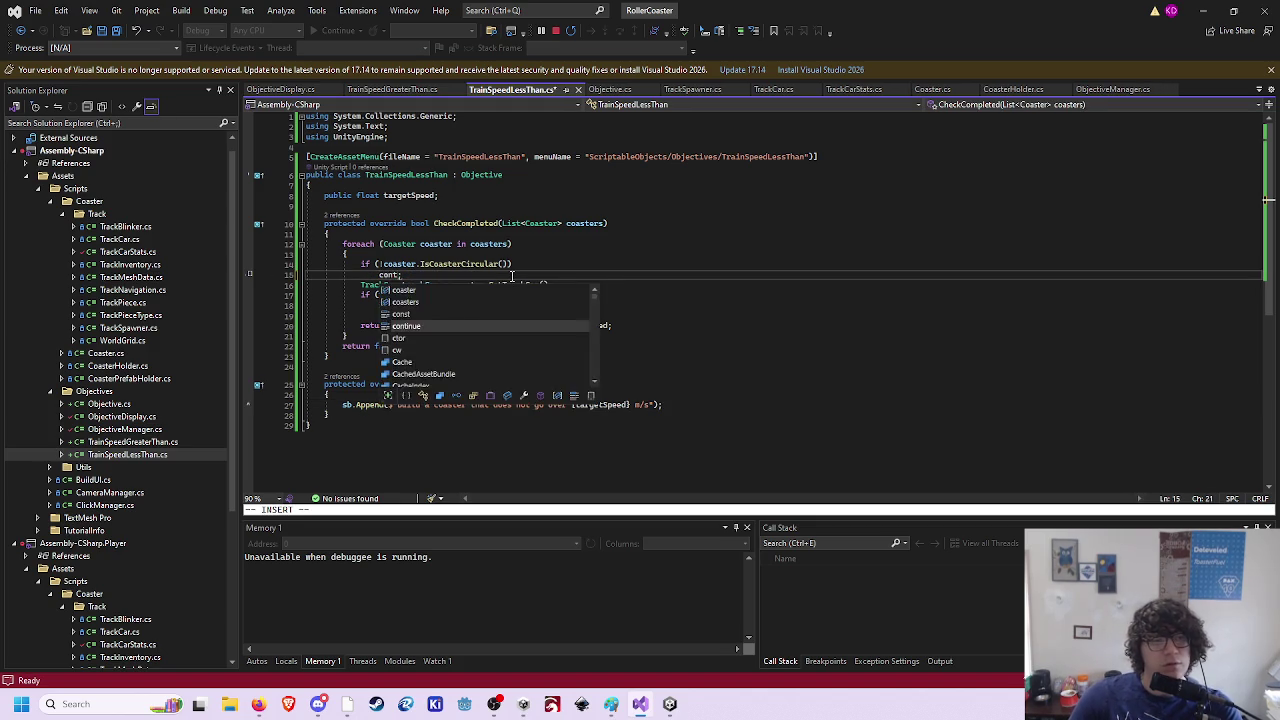
pyautogui.press('Tab')
pyautogui.press('Escape')
pyautogui.press('j')
pyautogui.press('j')
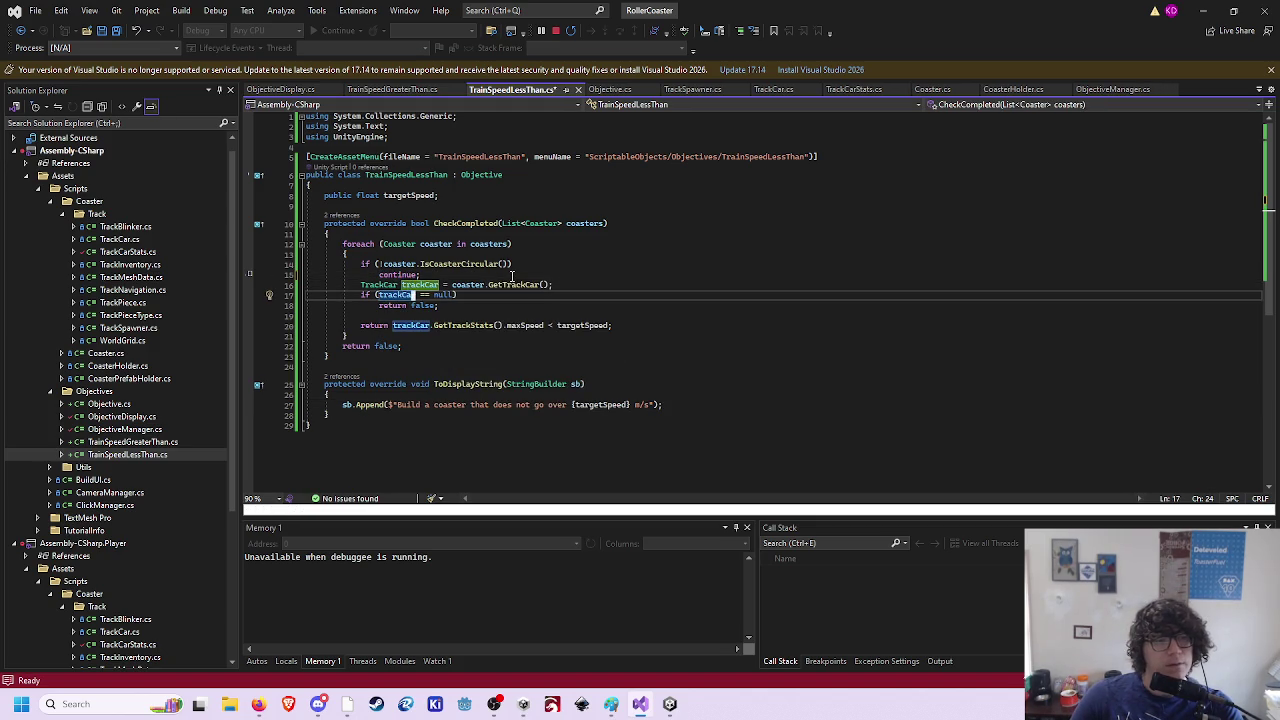
pyautogui.press('h')
pyautogui.press('h')
pyautogui.press('h')
pyautogui.press('x')
pyautogui.press('k')
pyautogui.press('k')
pyautogui.press('k')
pyautogui.press('x')
pyautogui.press('j')
pyautogui.press('j')
pyautogui.press('j')
pyautogui.press('j')
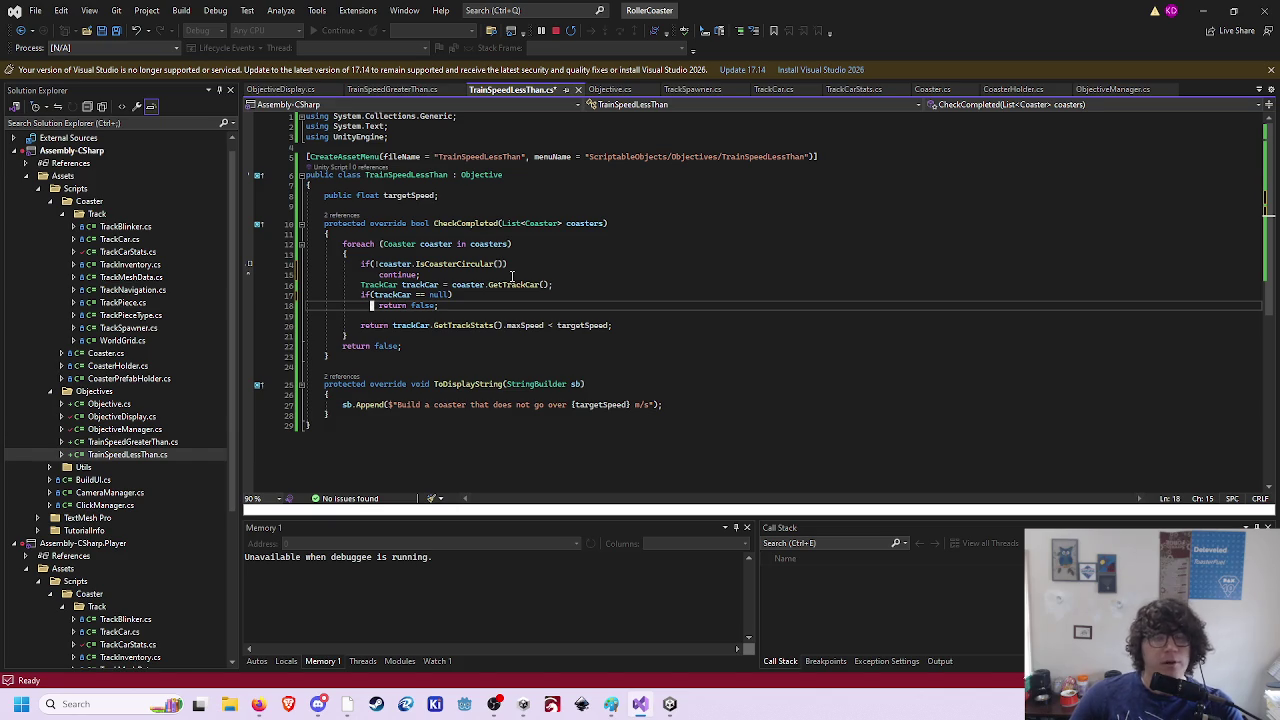
# - Replace return false in the null-car check with continue
pyautogui.press('Right')
pyautogui.press('Right')
pyautogui.press('Right')
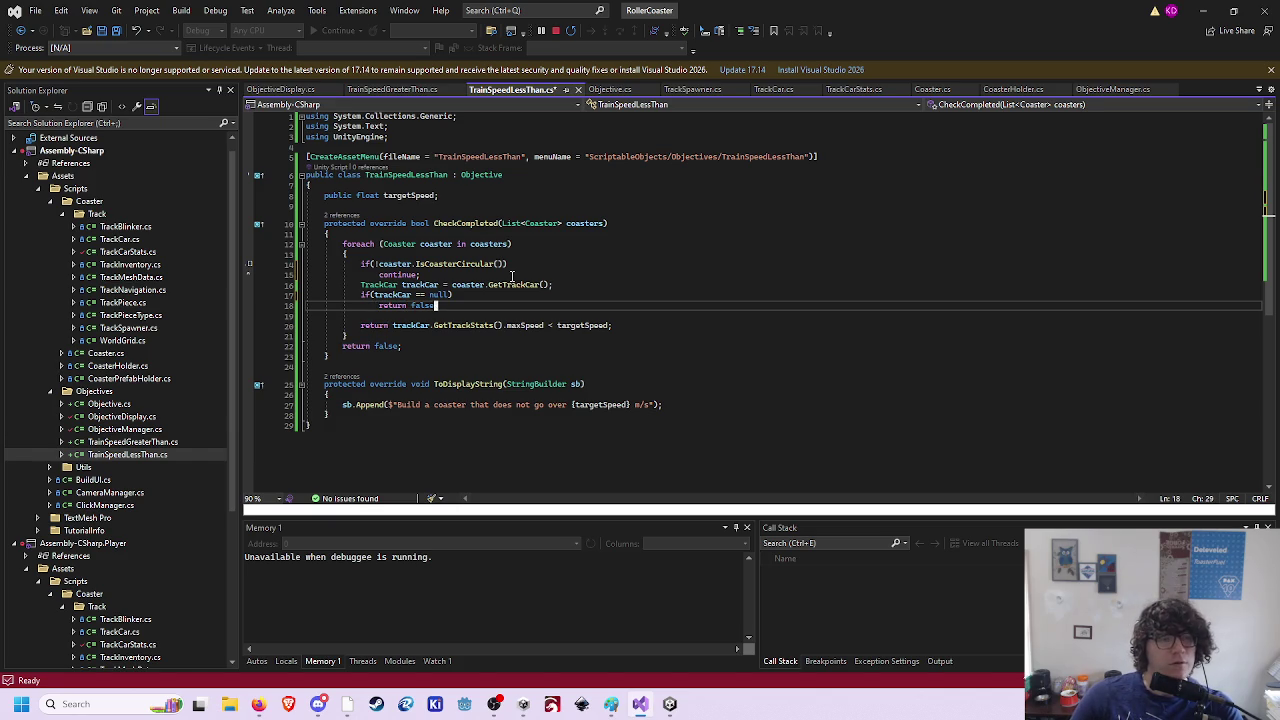
pyautogui.press('c')
pyautogui.press('i')
pyautogui.press('w')
pyautogui.hotkey('ctrl', 'w')
pyautogui.write('ontinue;')
pyautogui.press('Tab')
pyautogui.press('Escape')
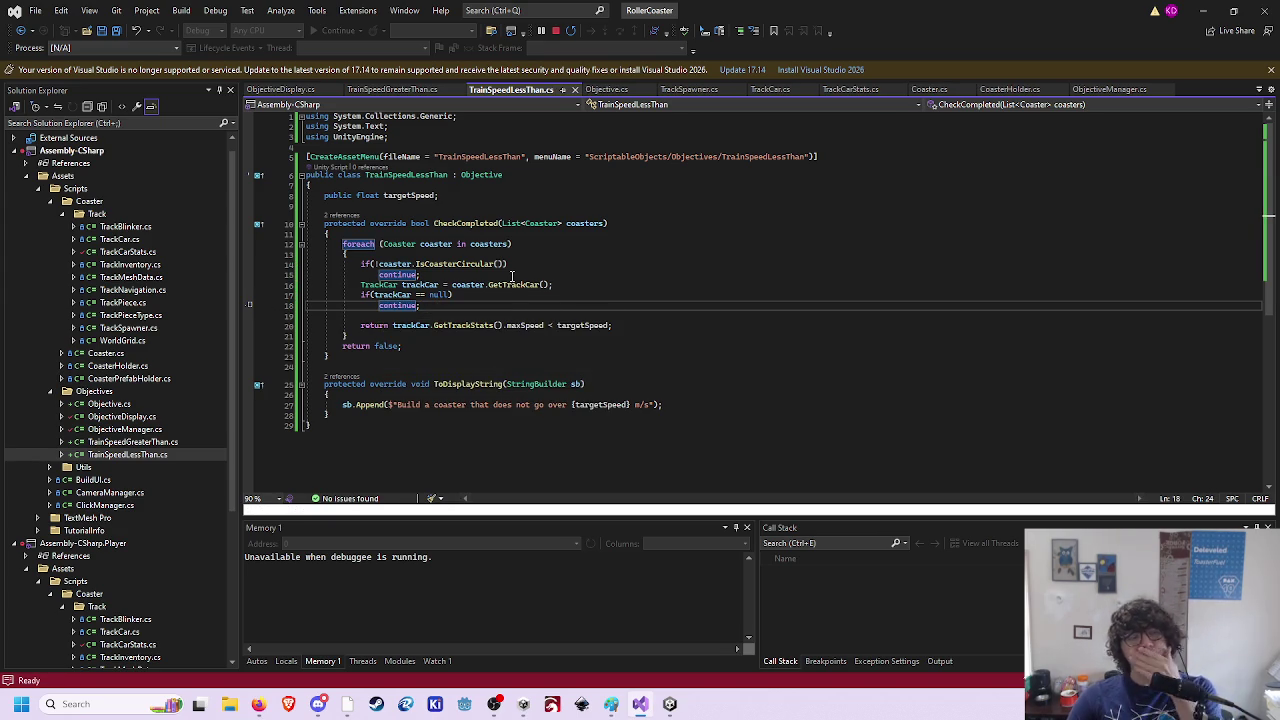
# - Turn the speed comparison into if(...) return true; and tidy its spacing
pyautogui.press('j')
pyautogui.press('j')
pyautogui.press('^')
pyautogui.write('dwiif(')
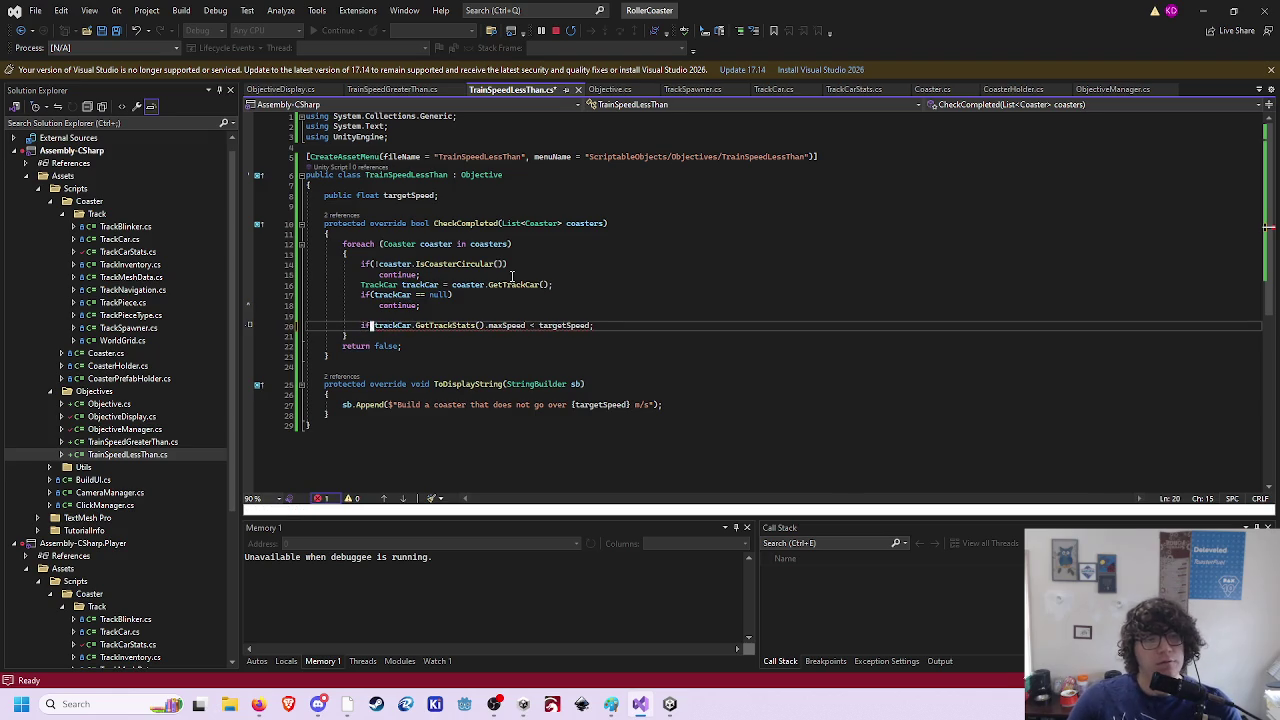
pyautogui.press('End')
pyautogui.press('BackSpace')
pyautogui.write(')')
pyautogui.press('Return')
pyautogui.write('return true;')
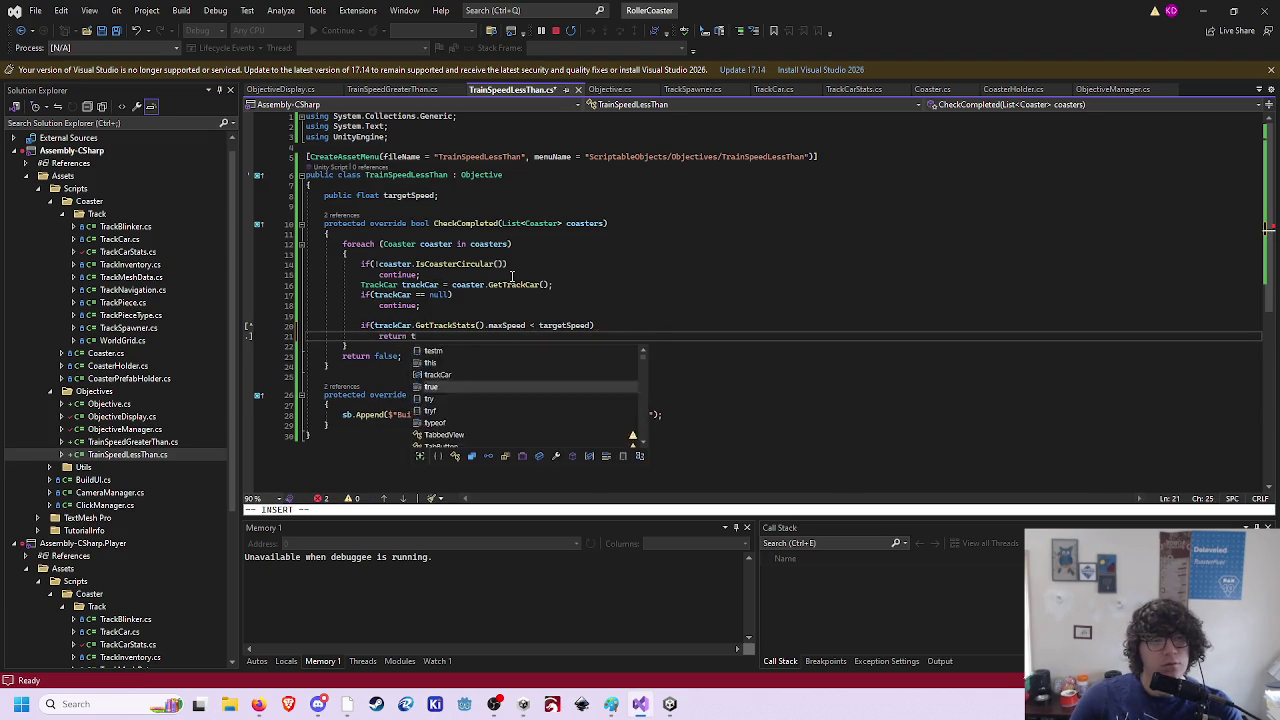
pyautogui.press('Return')
pyautogui.press('Escape')
pyautogui.press('d')
pyautogui.press('d')
pyautogui.press('k')
pyautogui.press('k')
pyautogui.press('e')
pyautogui.press('l')
pyautogui.press('x')
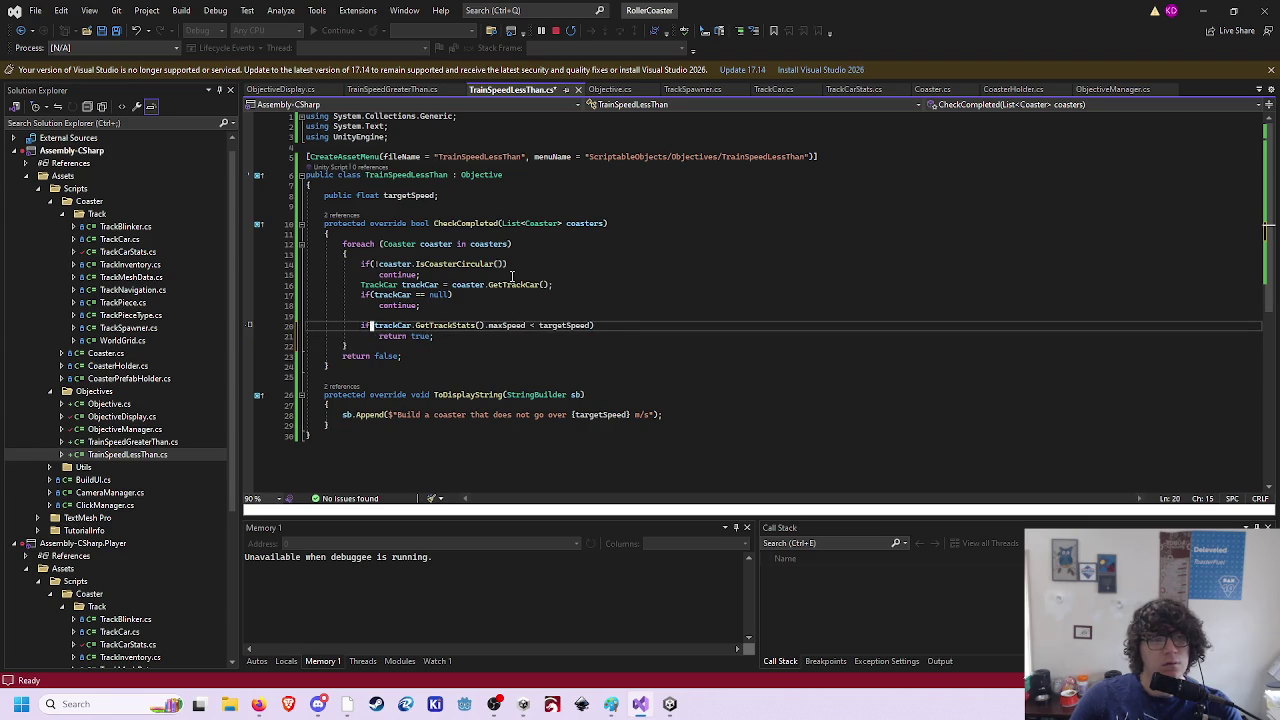
# - Save TrainSpeedLessThan.cs, remove spaces after if in TrainSpeedGreaterThan.cs, and save it
pyautogui.hotkey('ctrl', 's')
pyautogui.hotkey('ctrl', 'Tab')
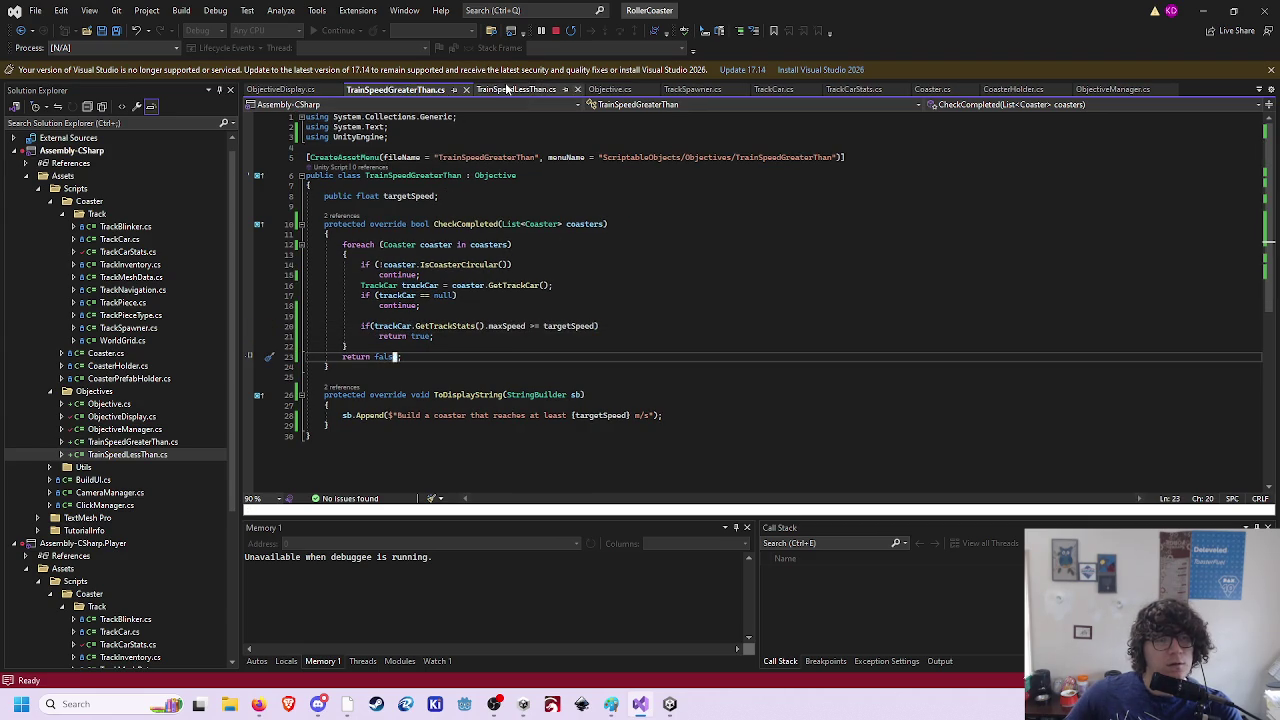
pyautogui.click(512, 89)
pyautogui.click(388, 89)
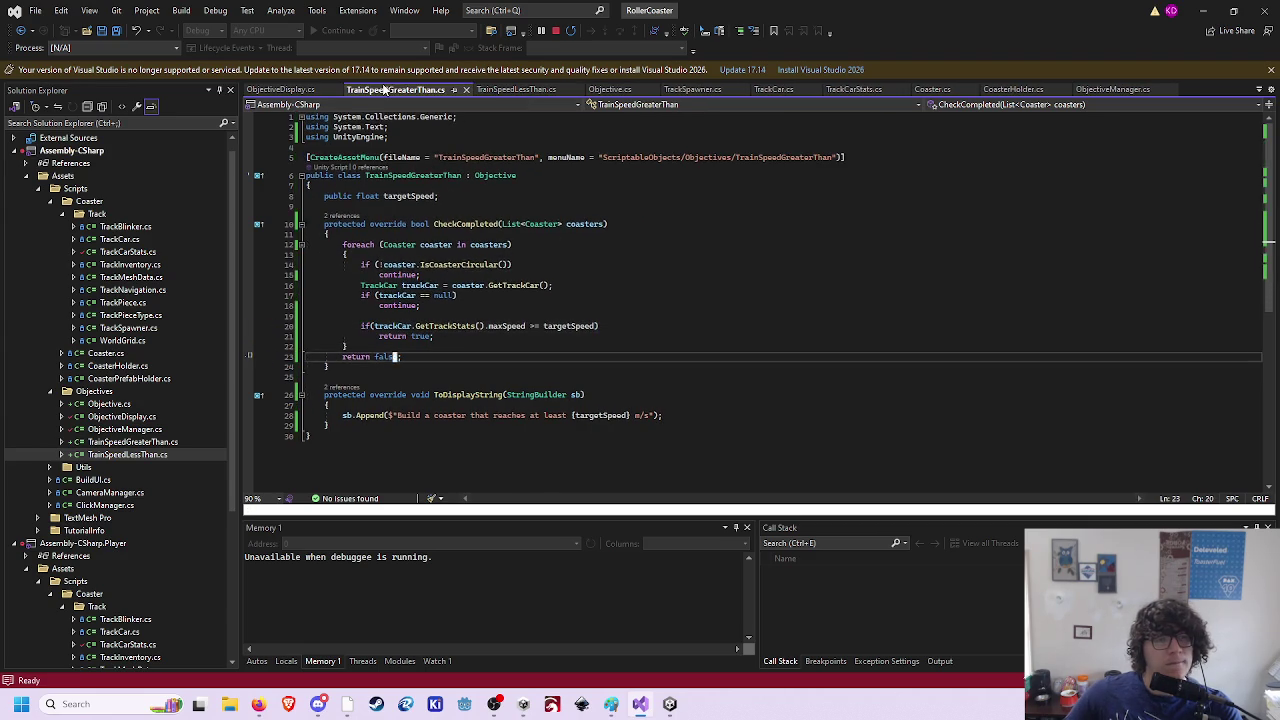
pyautogui.click(373, 264)
pyautogui.press('Left')
pyautogui.press('Left')
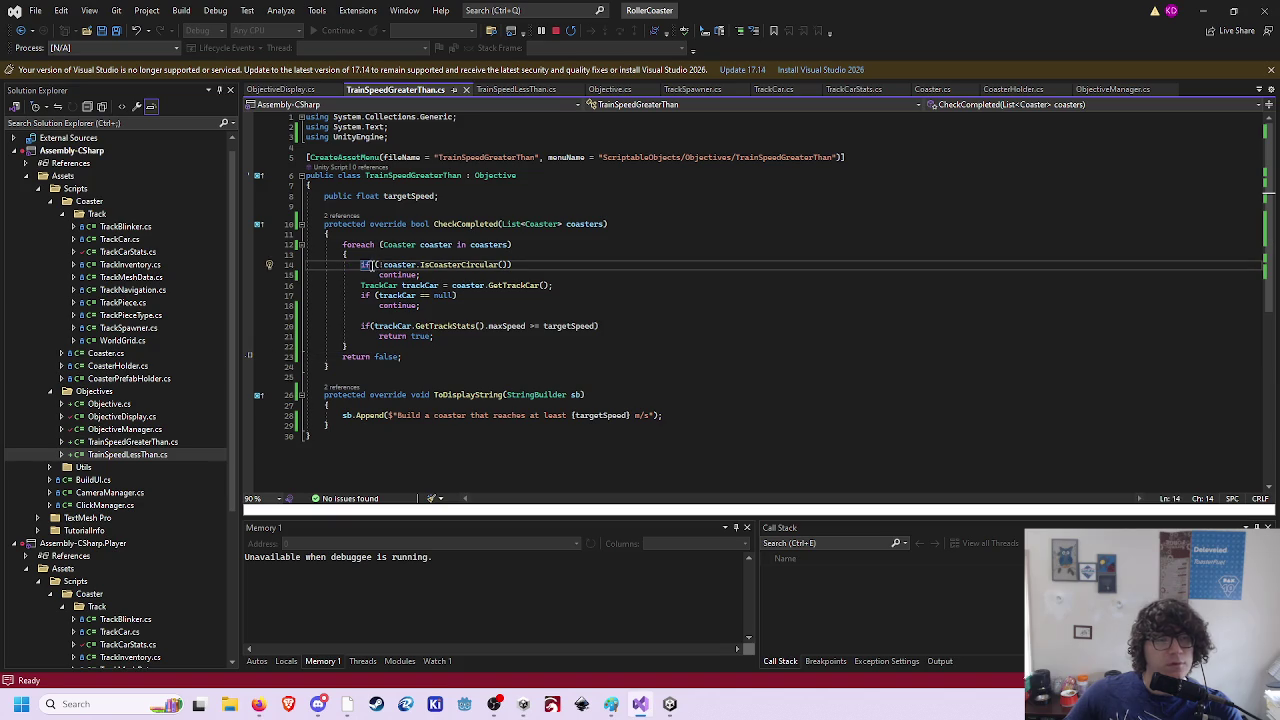
pyautogui.press('x')
pyautogui.click(371, 295)
pyautogui.press('x')
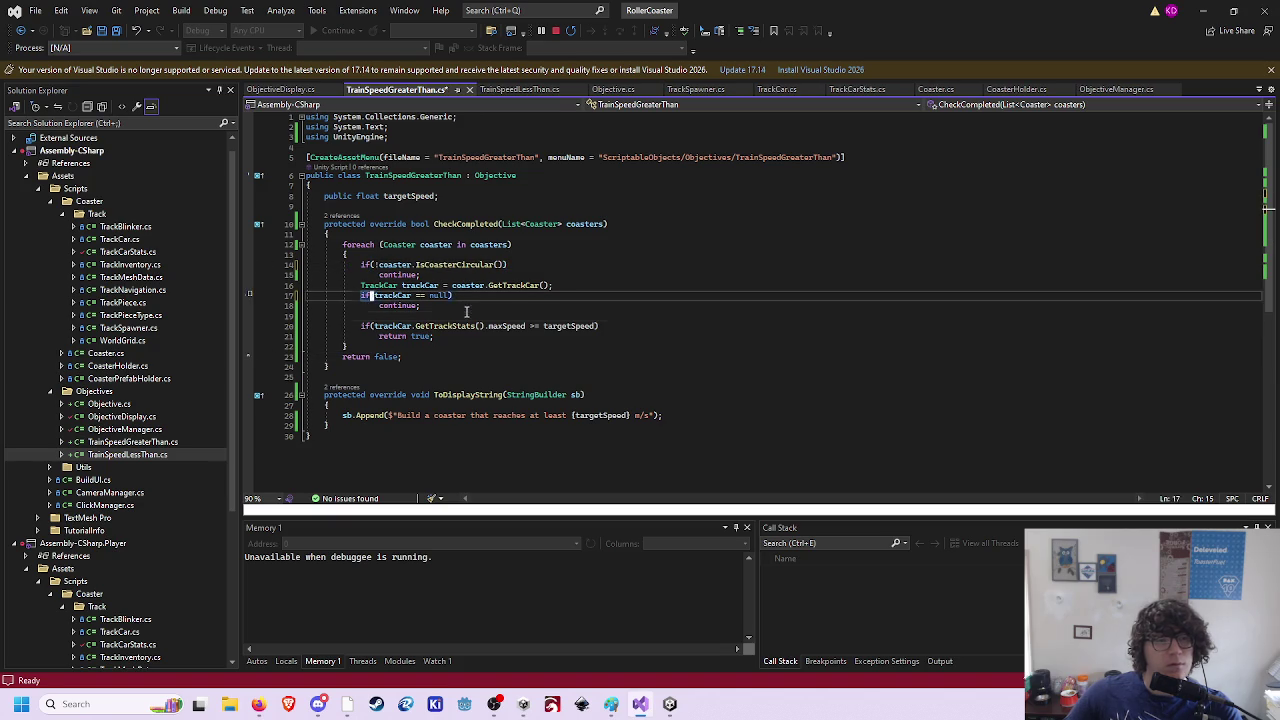
pyautogui.moveTo(379, 305); pyautogui.dragTo(466, 311)
pyautogui.press('Escape')
pyautogui.hotkey('ctrl', 's')
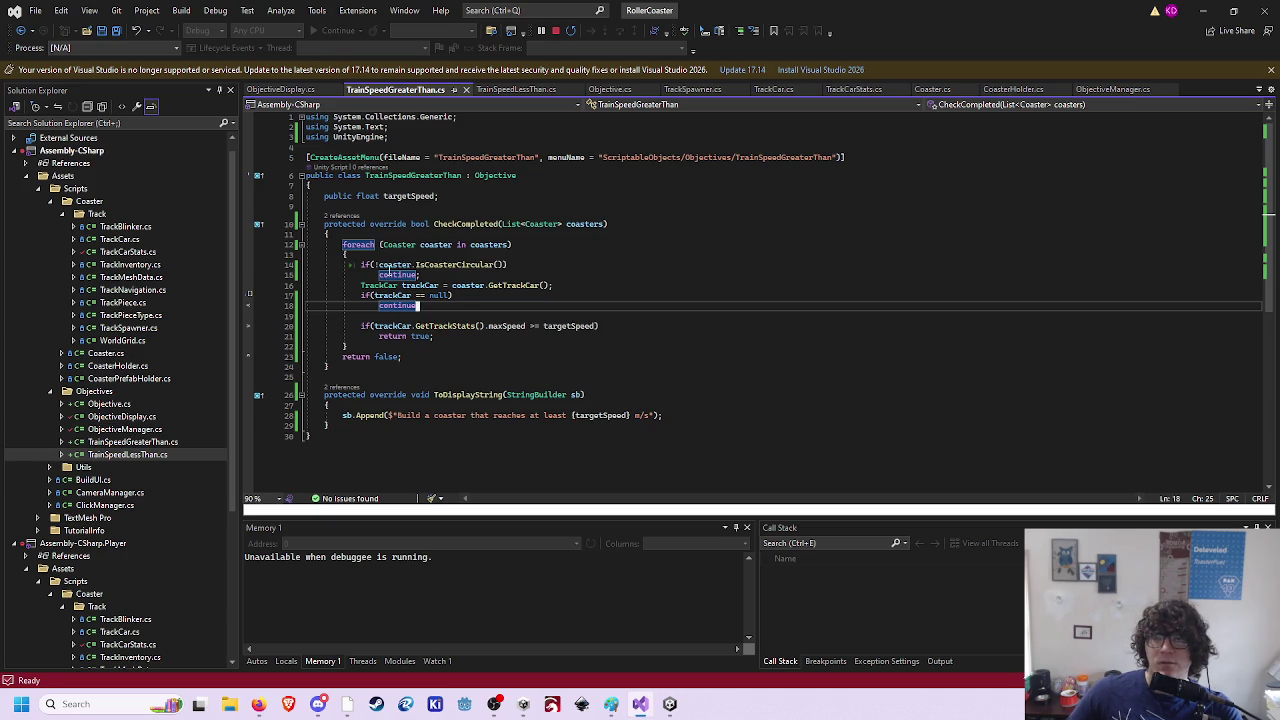
pyautogui.click(670, 705)
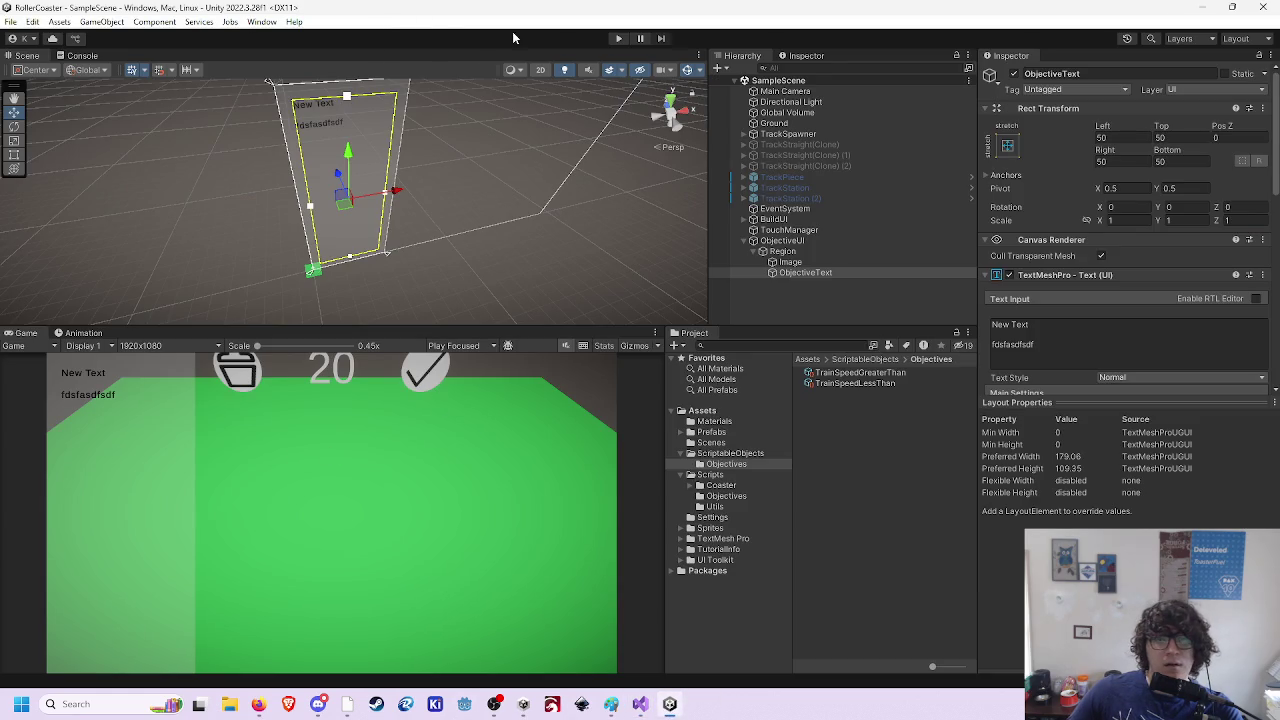
# - Enter play mode, build and close the first track loop, and launch the car
pyautogui.click(618, 38)
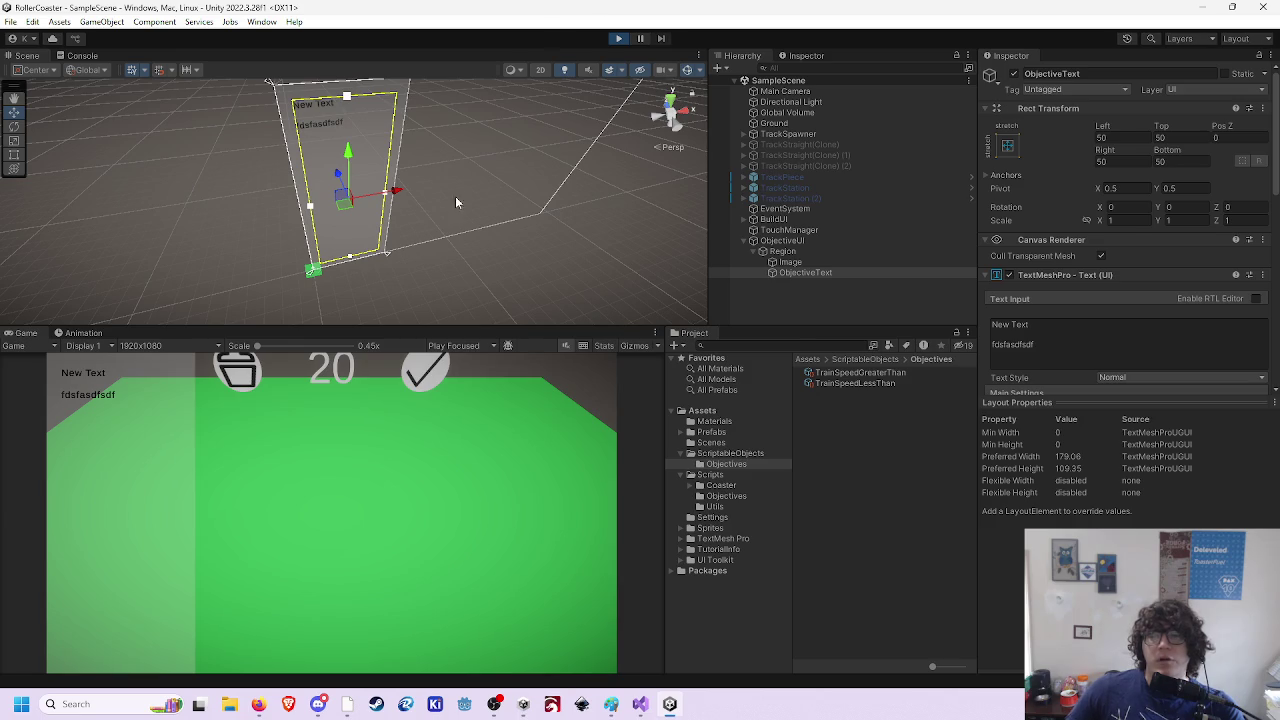
pyautogui.click(345, 533)
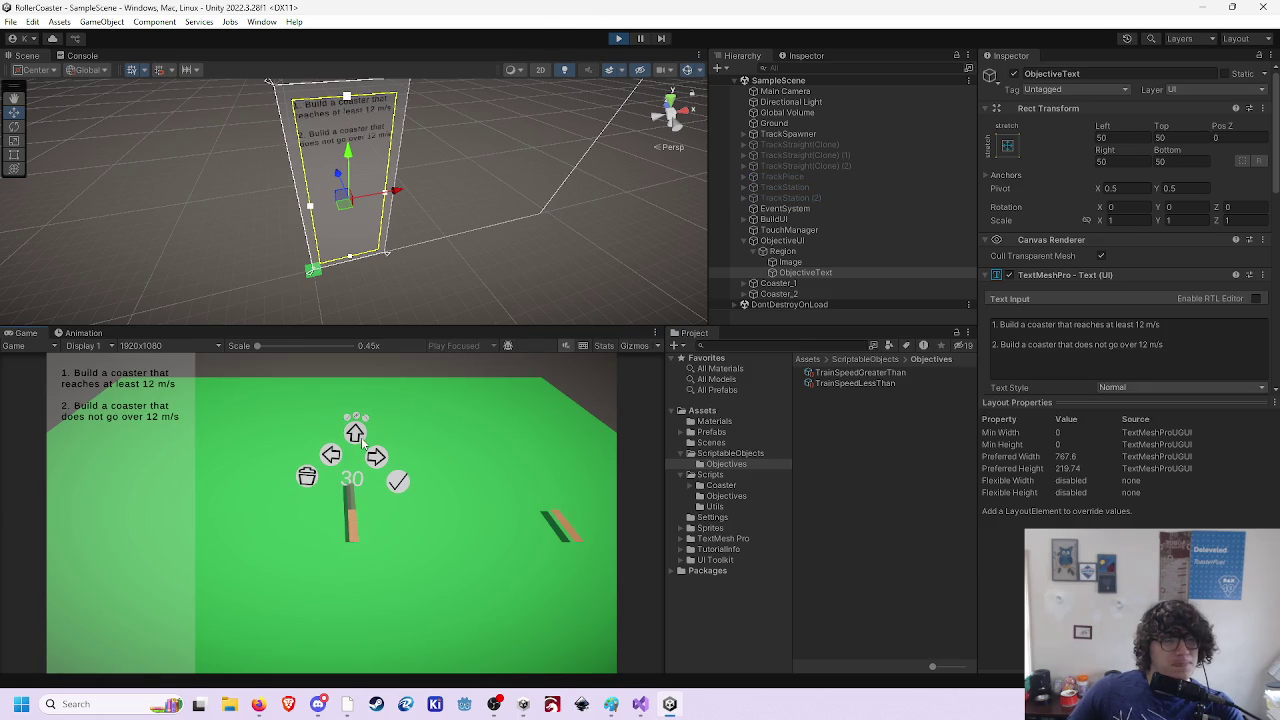
pyautogui.click(380, 460)
pyautogui.click(397, 481)
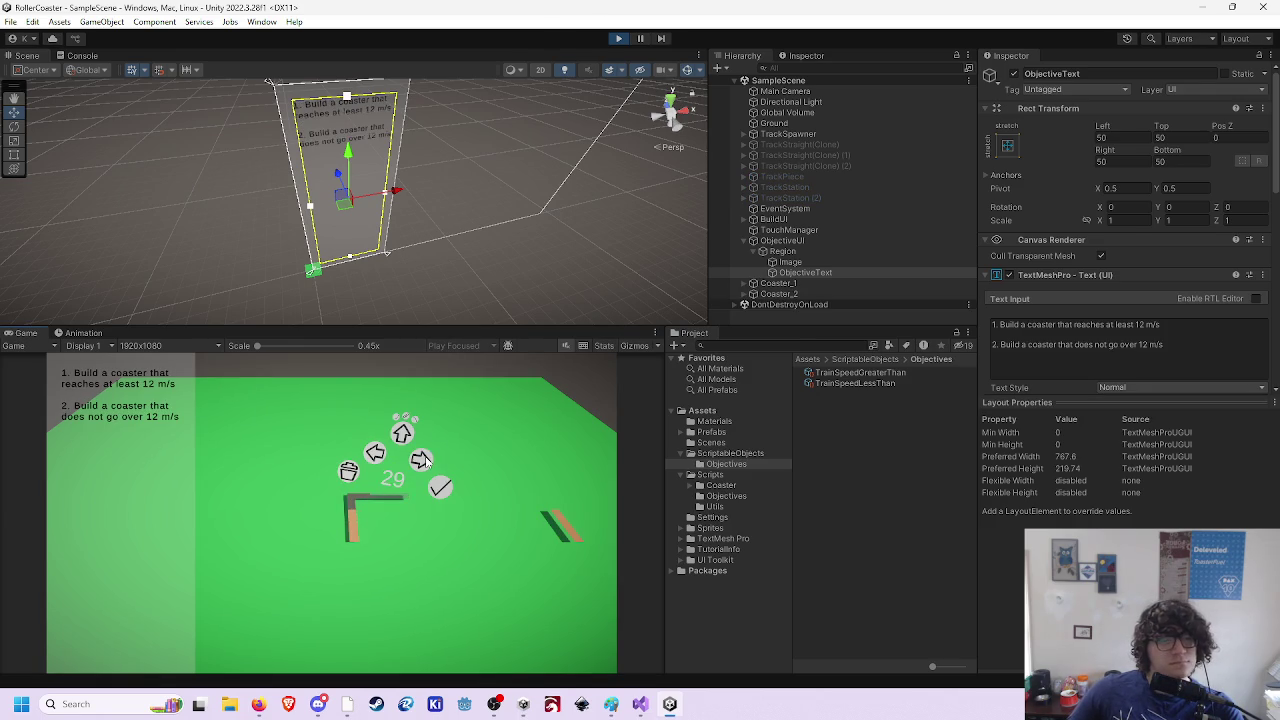
pyautogui.click(443, 490)
pyautogui.click(455, 530)
pyautogui.click(455, 530)
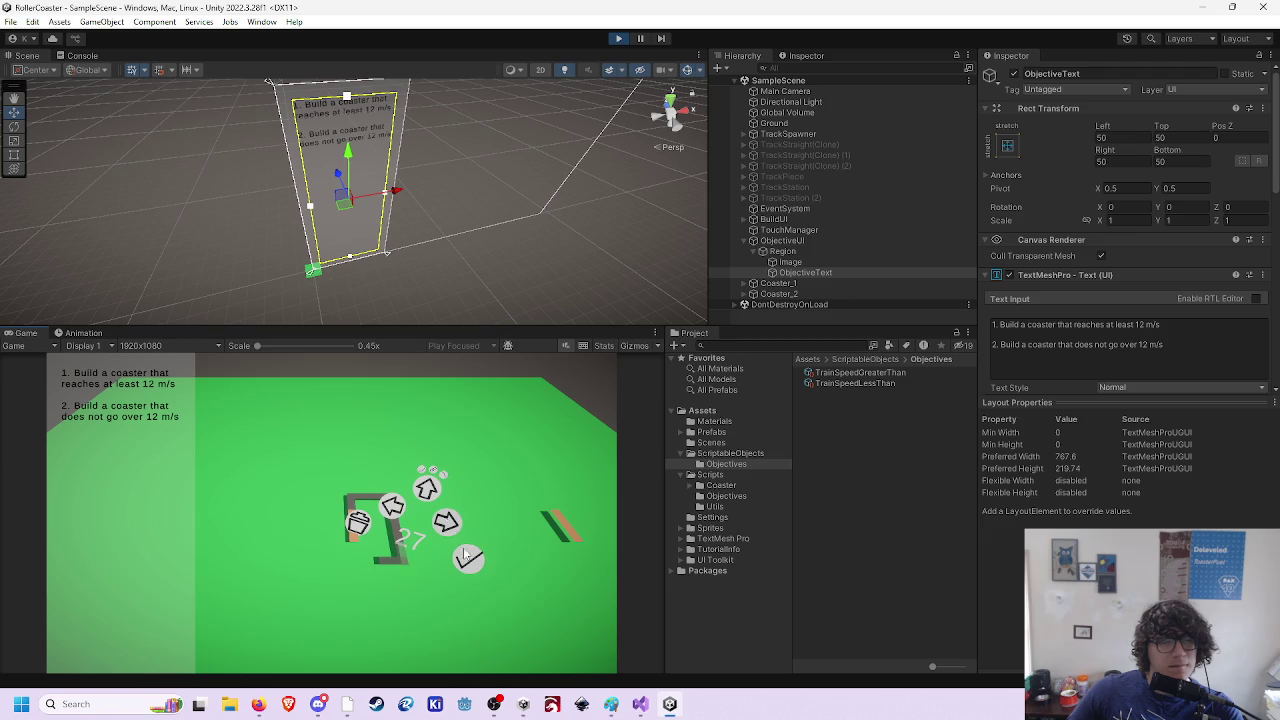
pyautogui.click(446, 535)
pyautogui.click(438, 540)
pyautogui.click(432, 545)
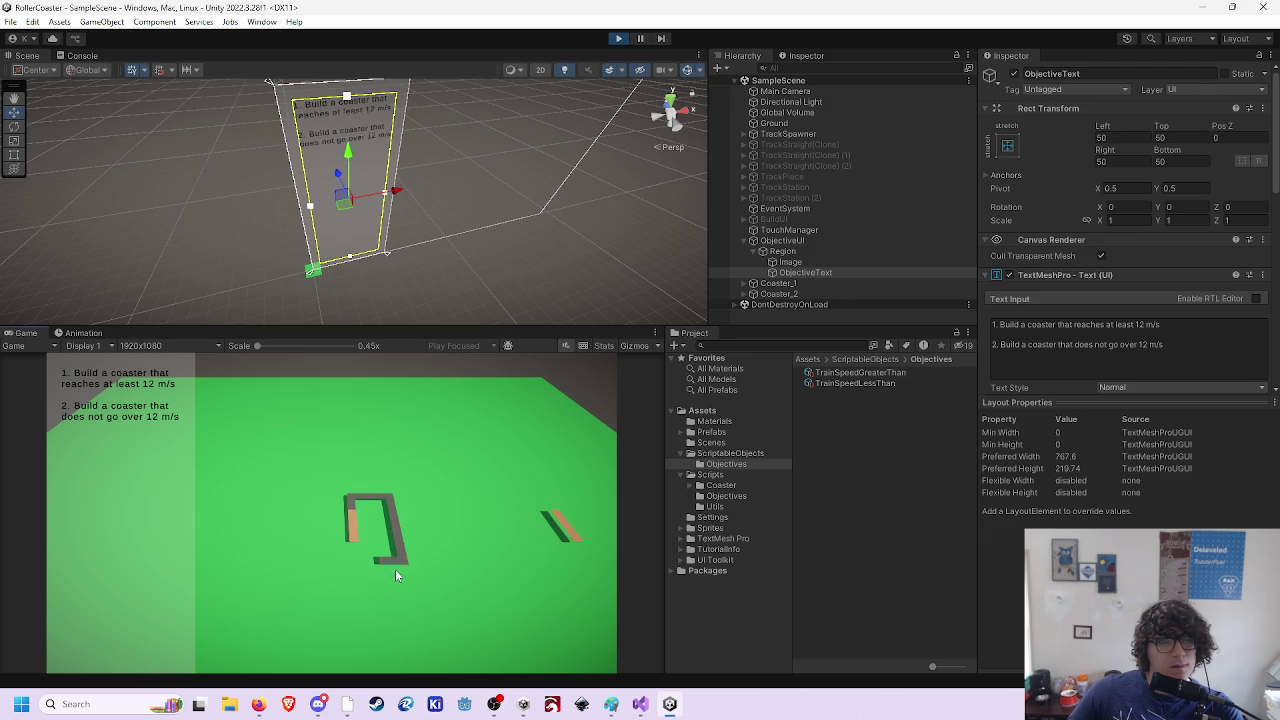
pyautogui.click(395, 569)
pyautogui.click(398, 554)
pyautogui.click(412, 542)
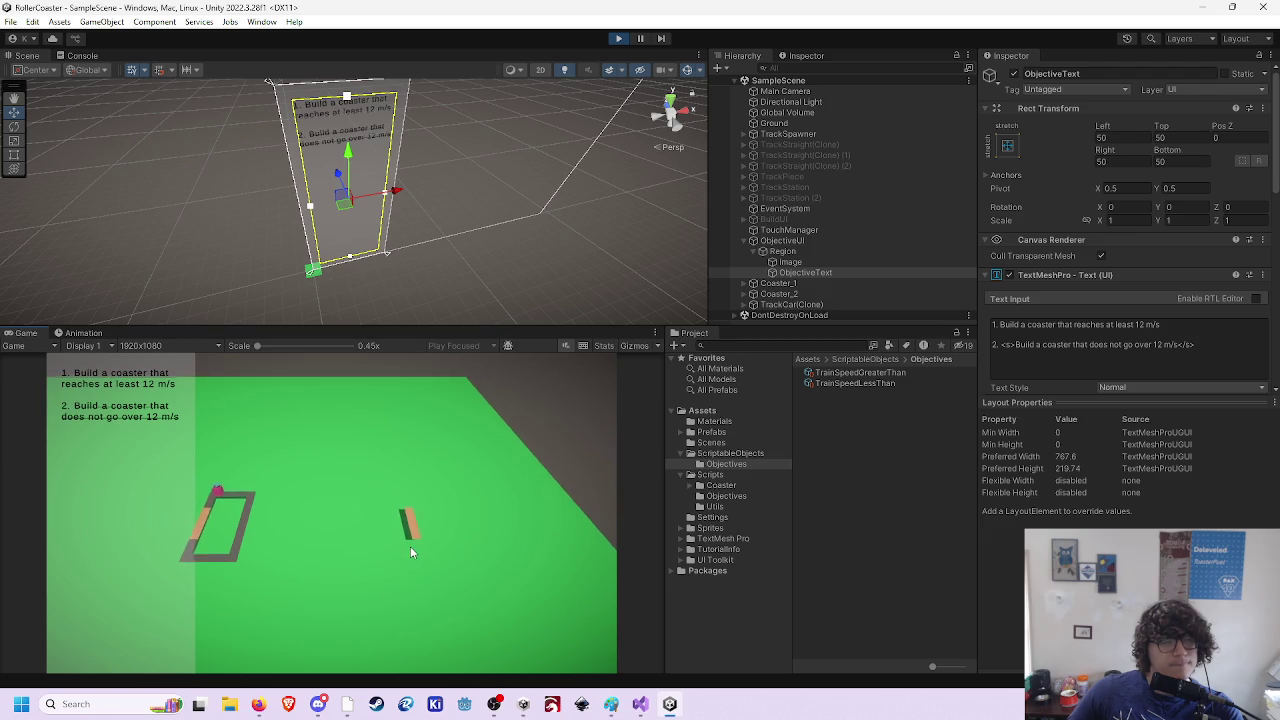
# - Build the second track with upward and downward pieces and start its ride
pyautogui.click(425, 495)
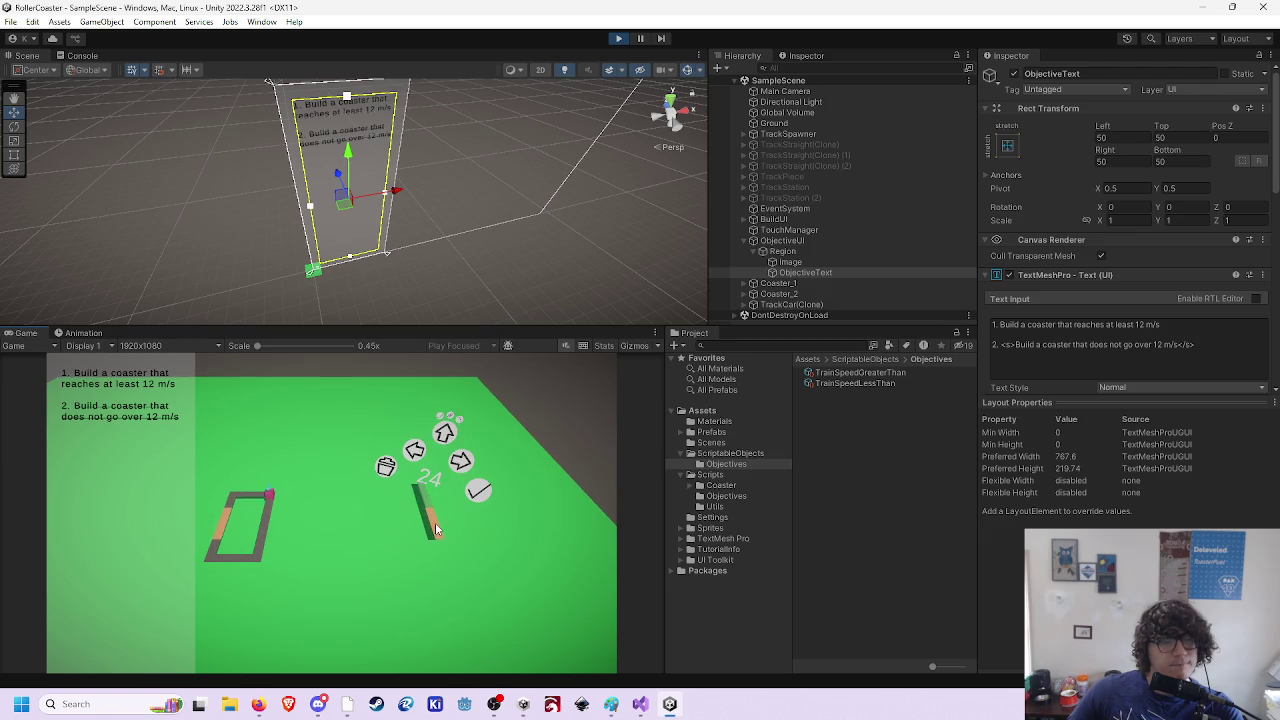
pyautogui.click(445, 428)
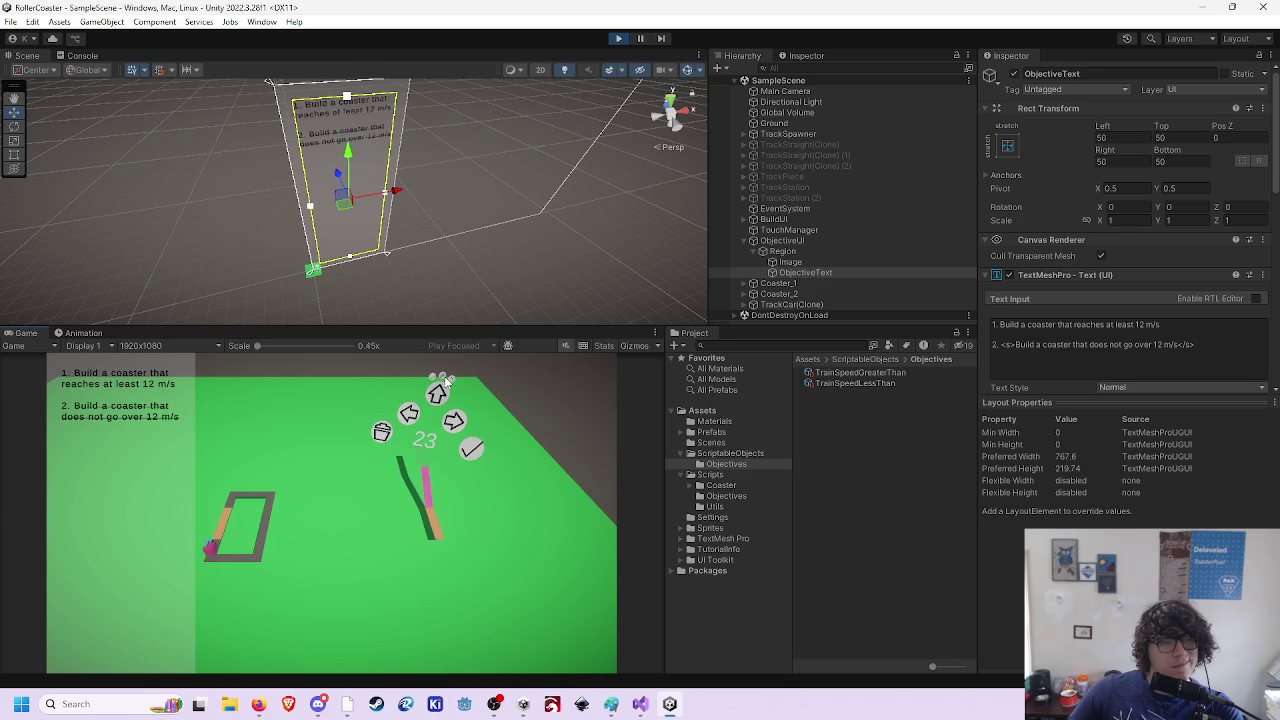
pyautogui.click(476, 450)
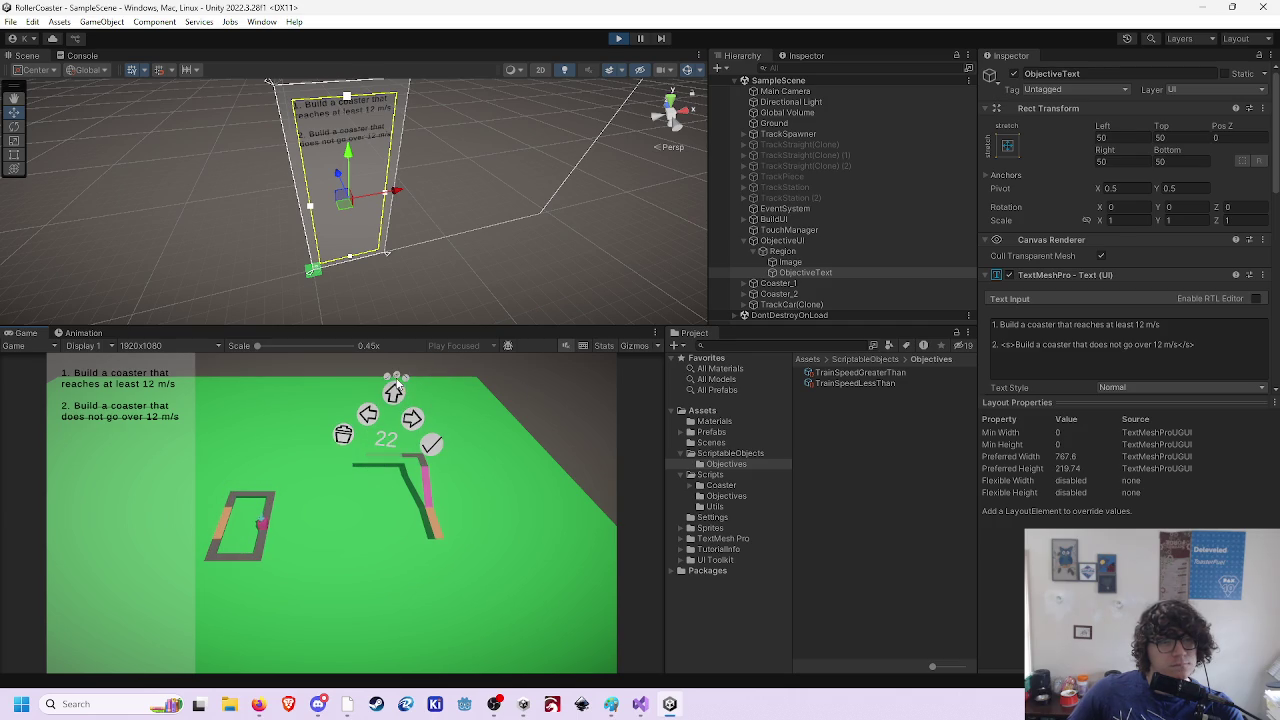
pyautogui.click(433, 445)
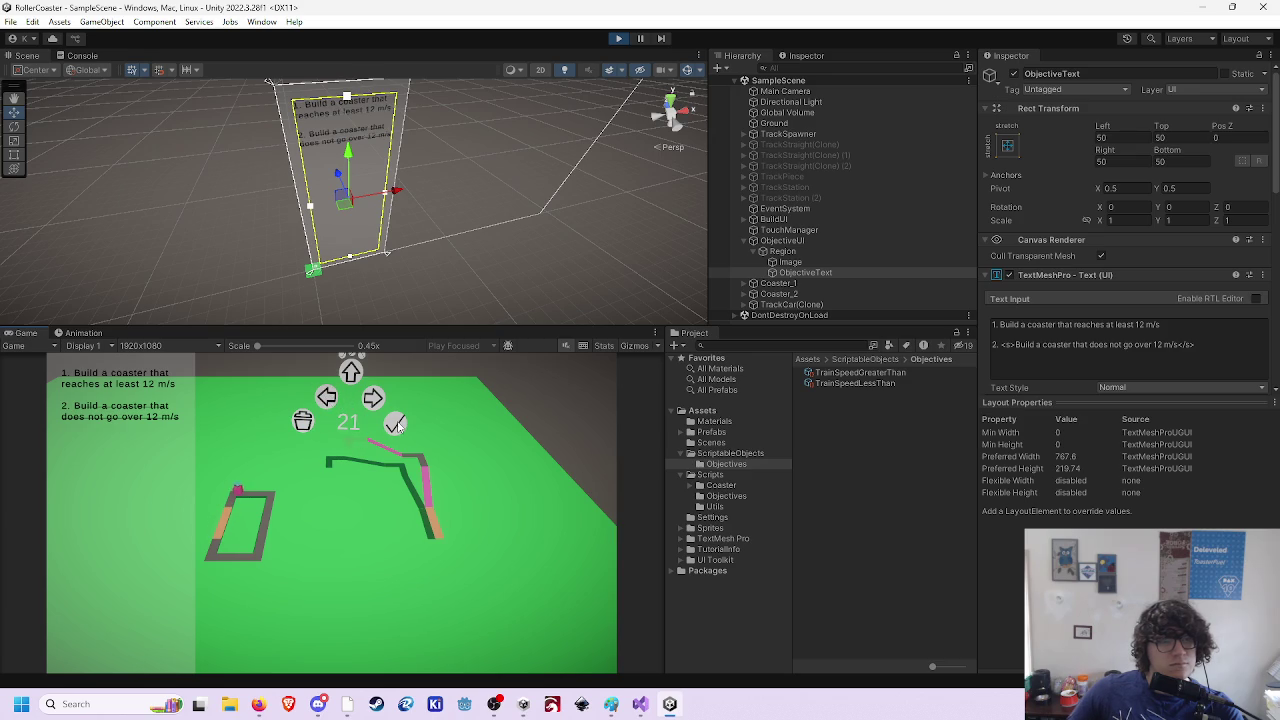
pyautogui.click(397, 425)
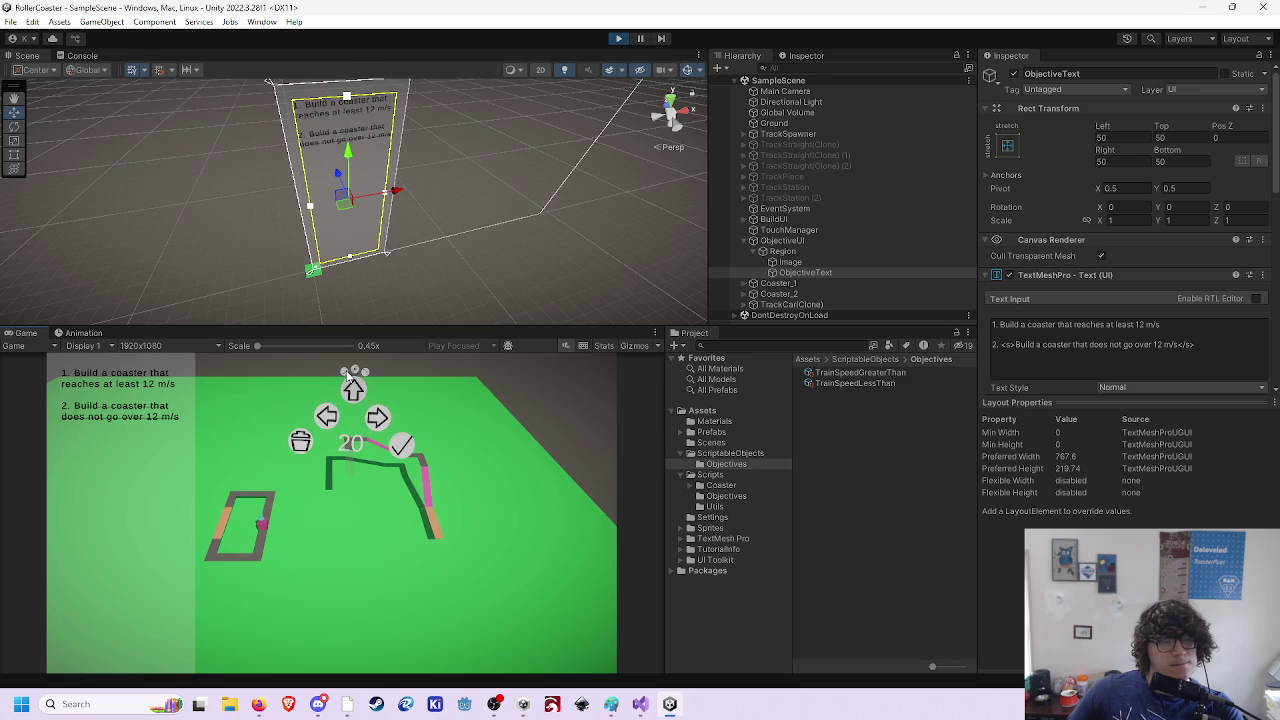
pyautogui.click(353, 383)
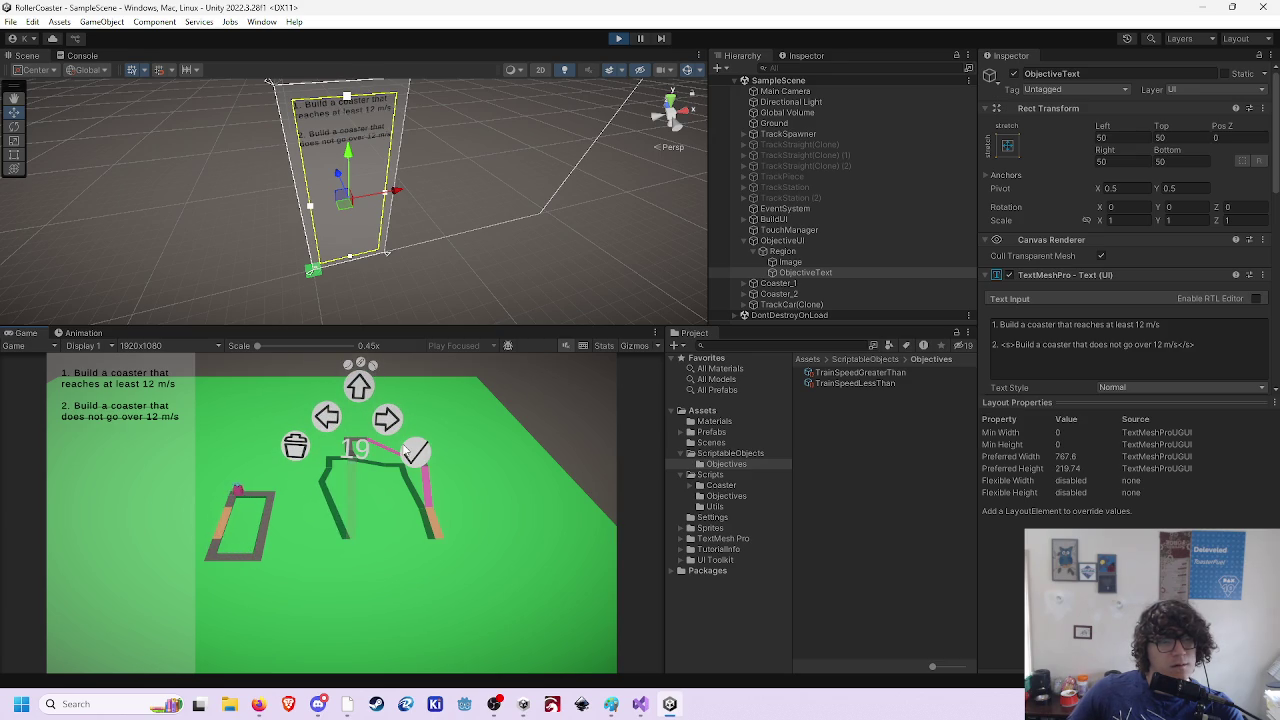
pyautogui.click(410, 451)
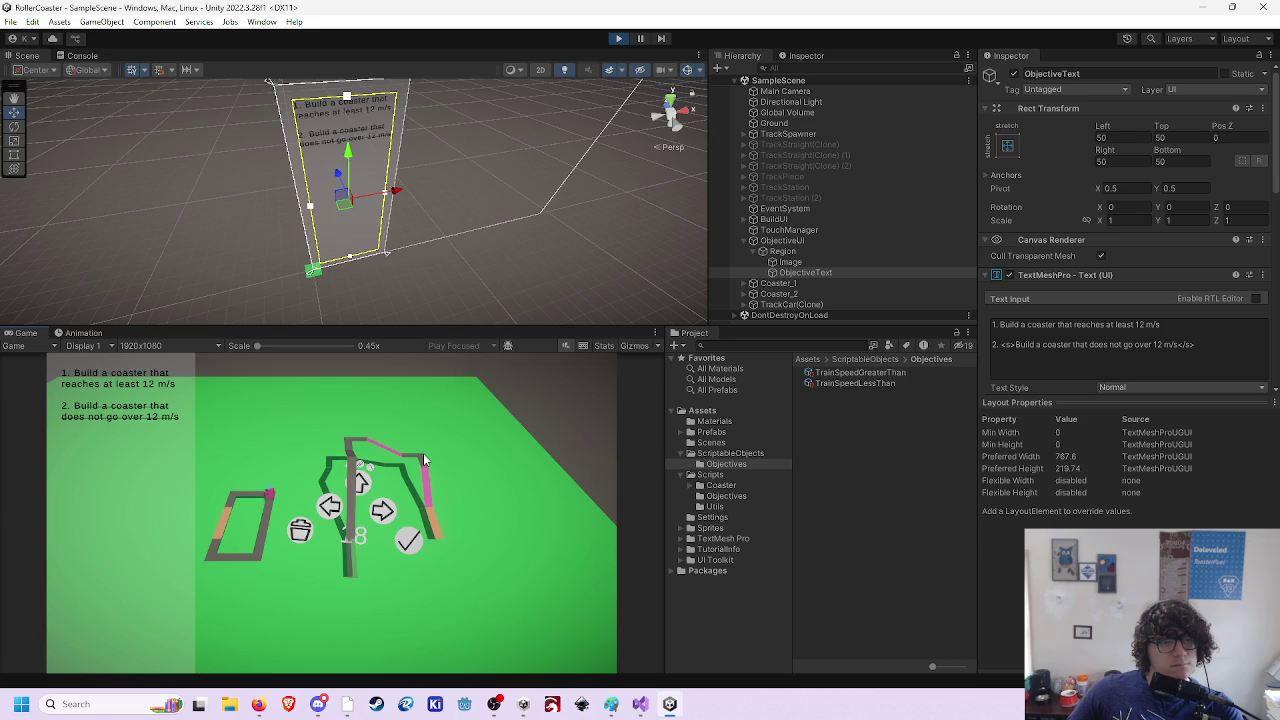
pyautogui.click(409, 544)
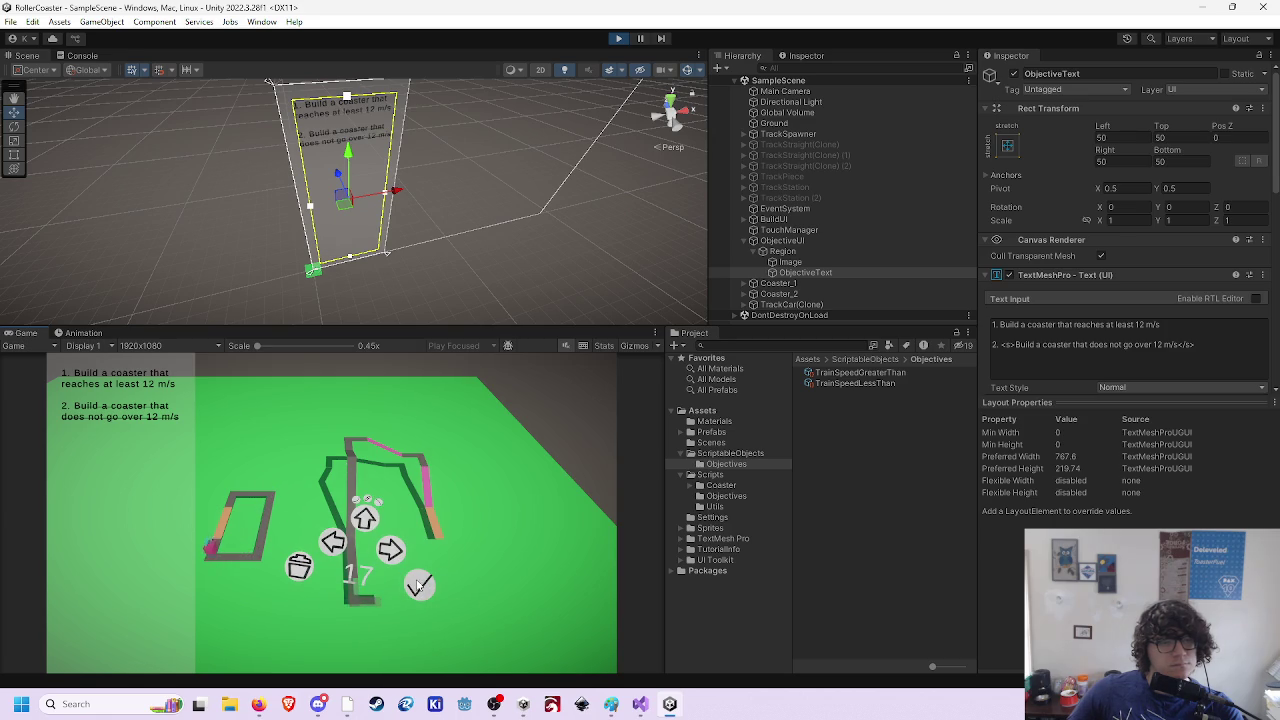
pyautogui.click(418, 585)
pyautogui.click(486, 603)
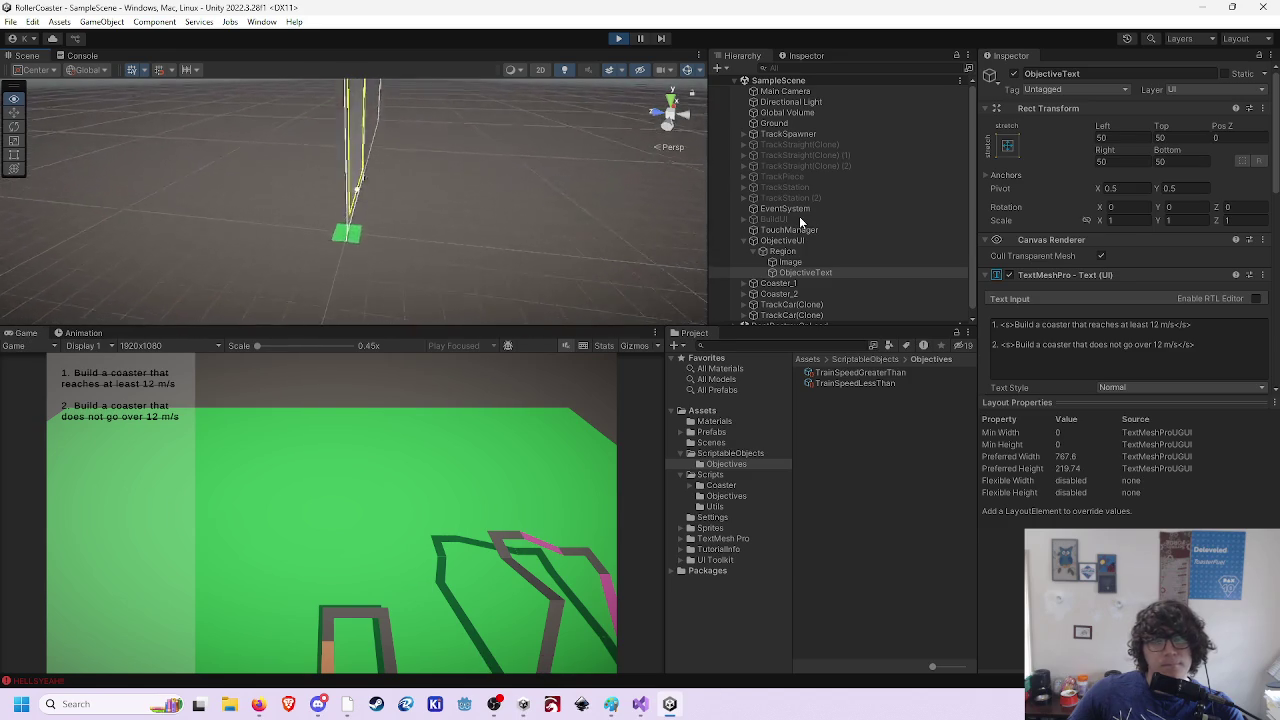
# - Zoom in on the track and delete one track piece to un-strike the first objective
pyautogui.press('f')
pyautogui.moveTo(527, 127)
pyautogui.mouseDown()
pyautogui.moveTo(771, 58)
pyautogui.moveTo(816, 58)
pyautogui.moveTo(811, 143)
pyautogui.moveTo(929, 160)
pyautogui.mouseUp()
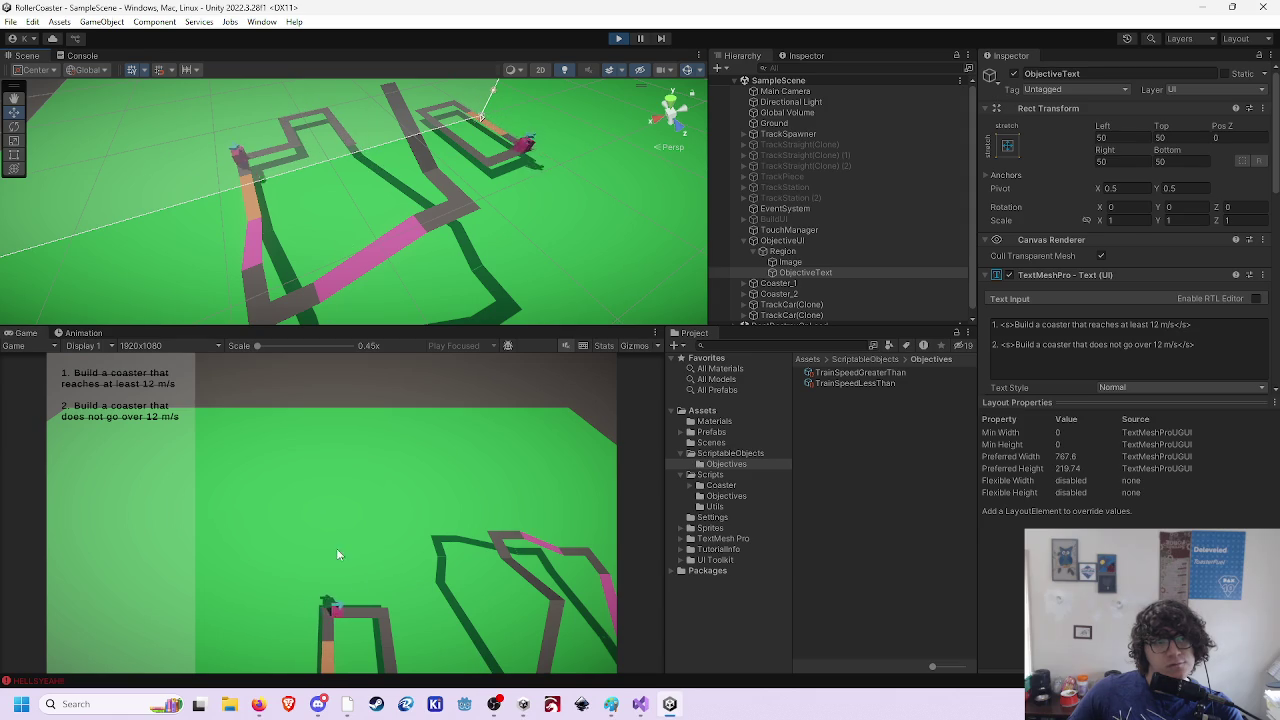
pyautogui.scroll(-5, 365, 429)
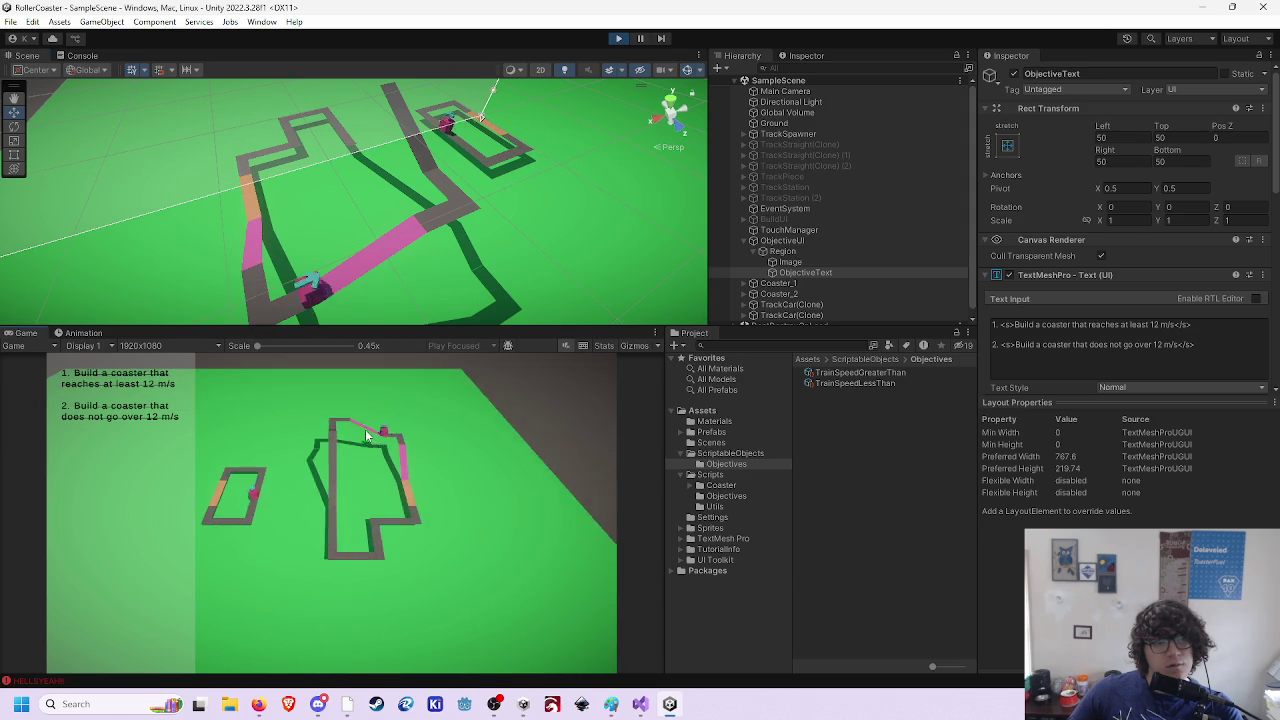
pyautogui.scroll(5, 365, 435)
pyautogui.scroll(-3, 386, 495)
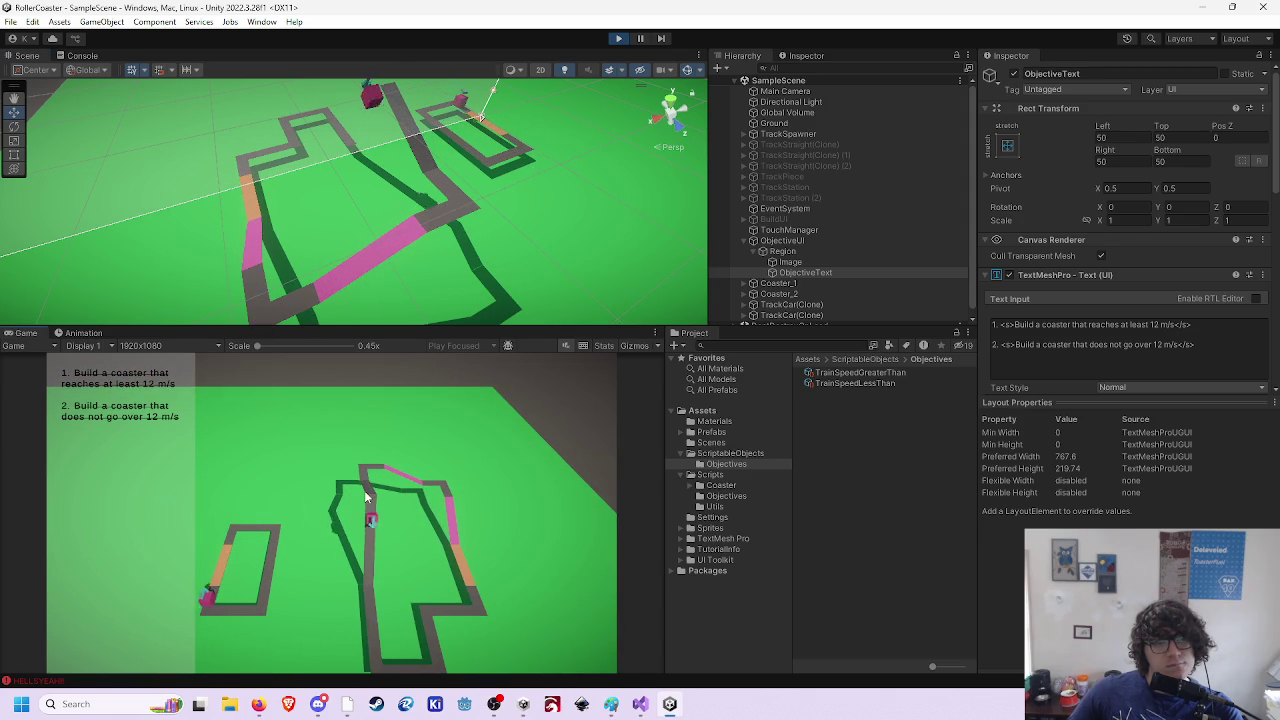
pyautogui.click(371, 486)
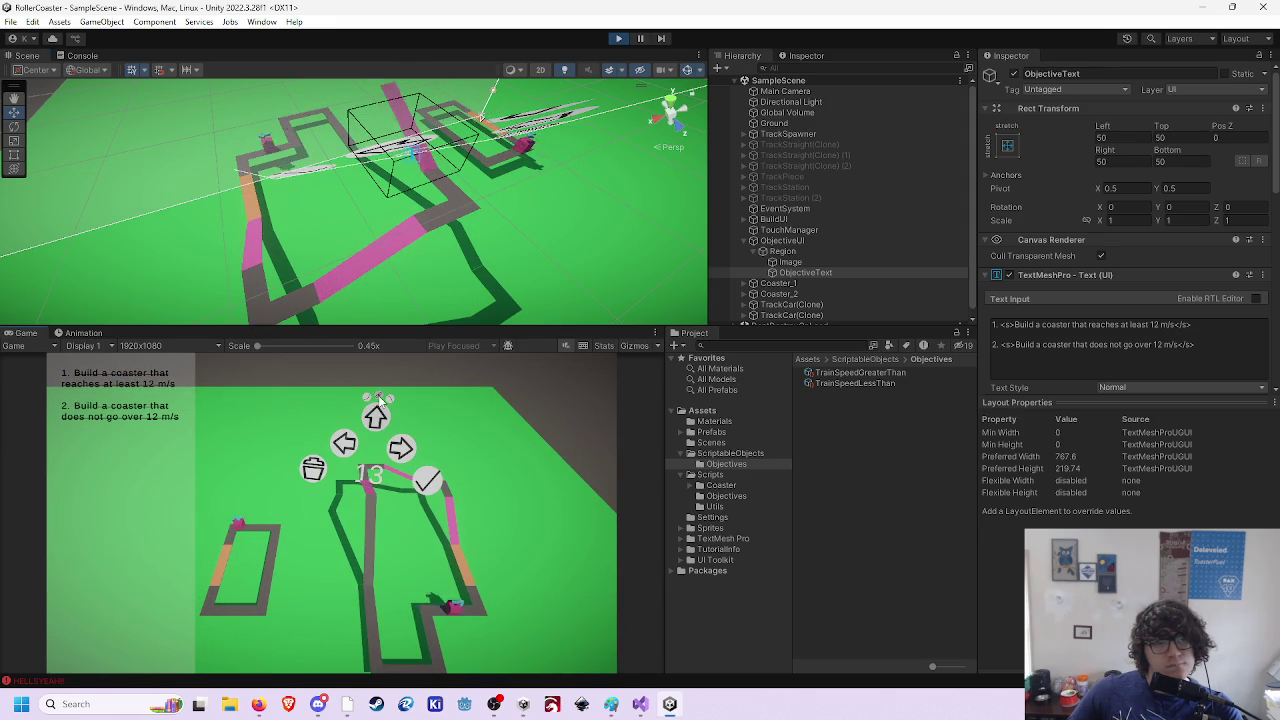
pyautogui.click(498, 514)
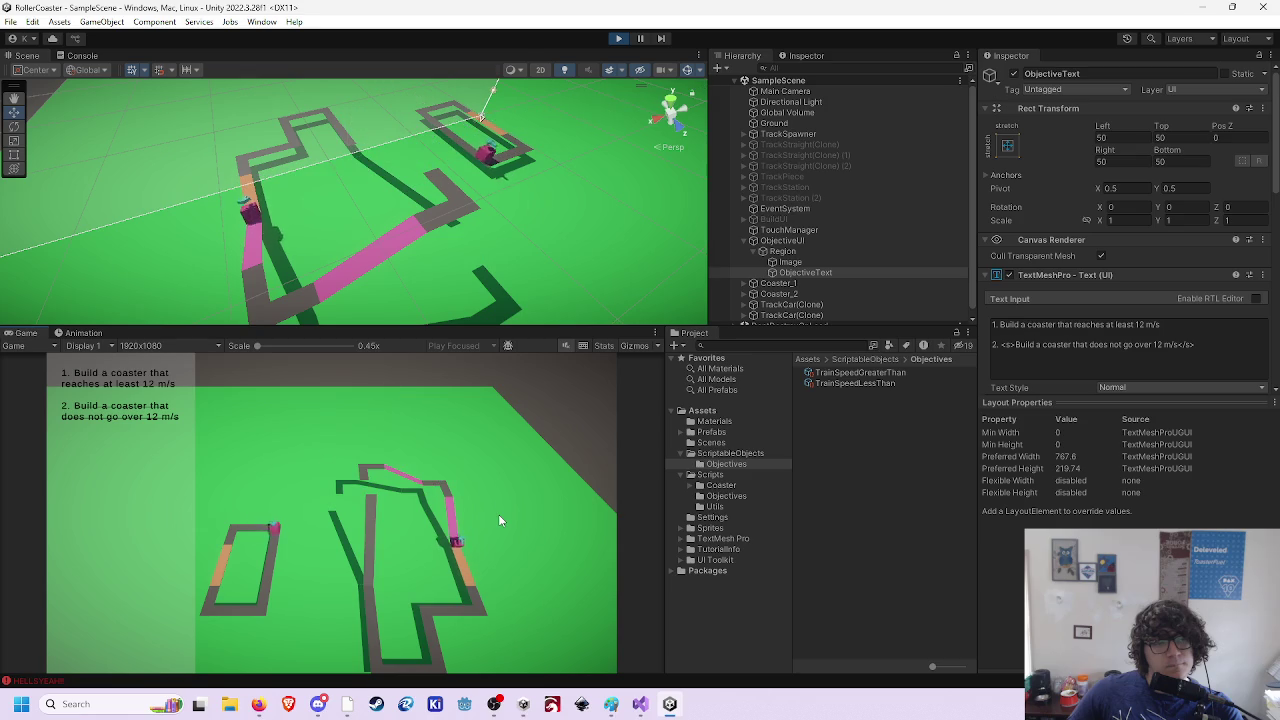
# - Add a new track piece, confirm the track to re-strike the objective, then stop play mode
pyautogui.click(366, 486)
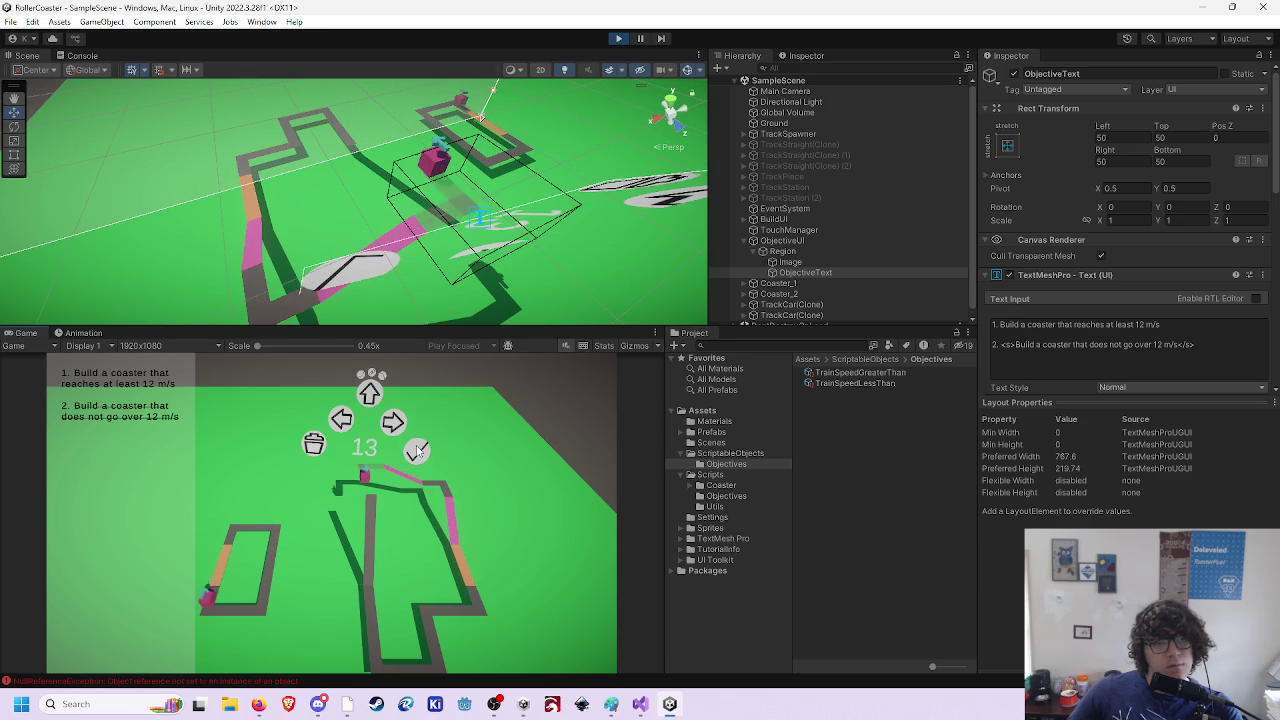
pyautogui.click(370, 393)
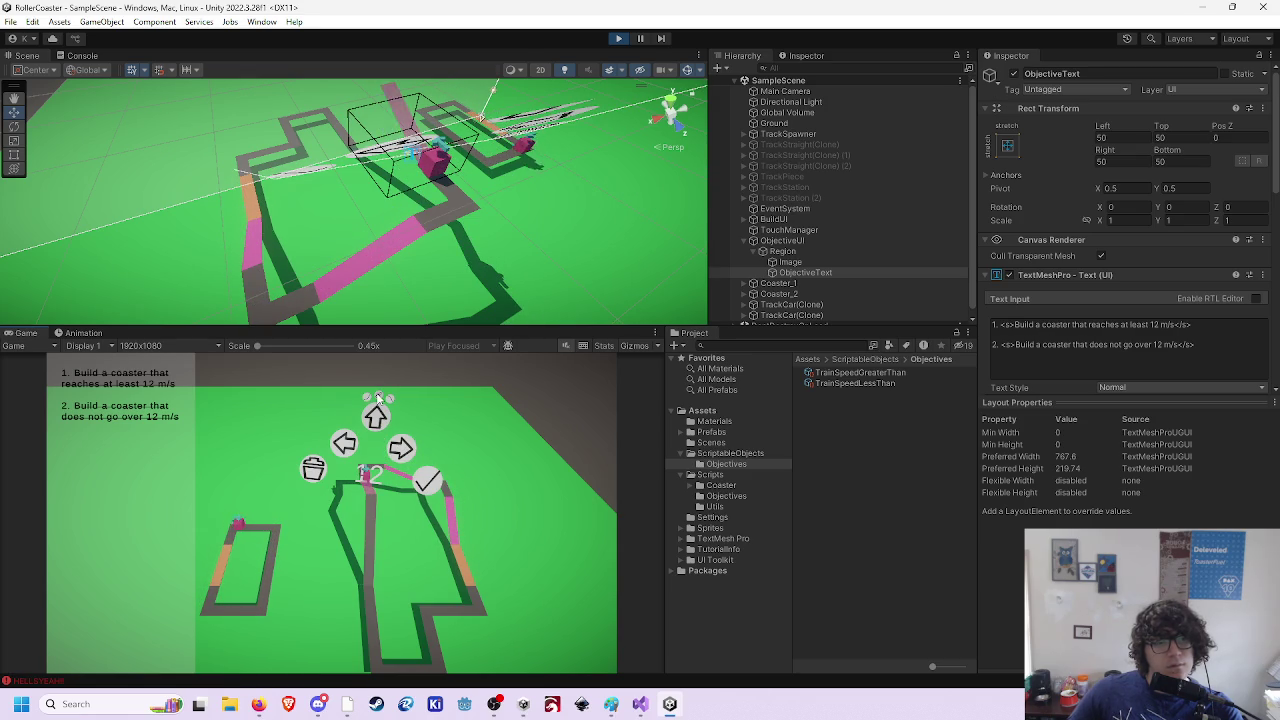
pyautogui.click(521, 512)
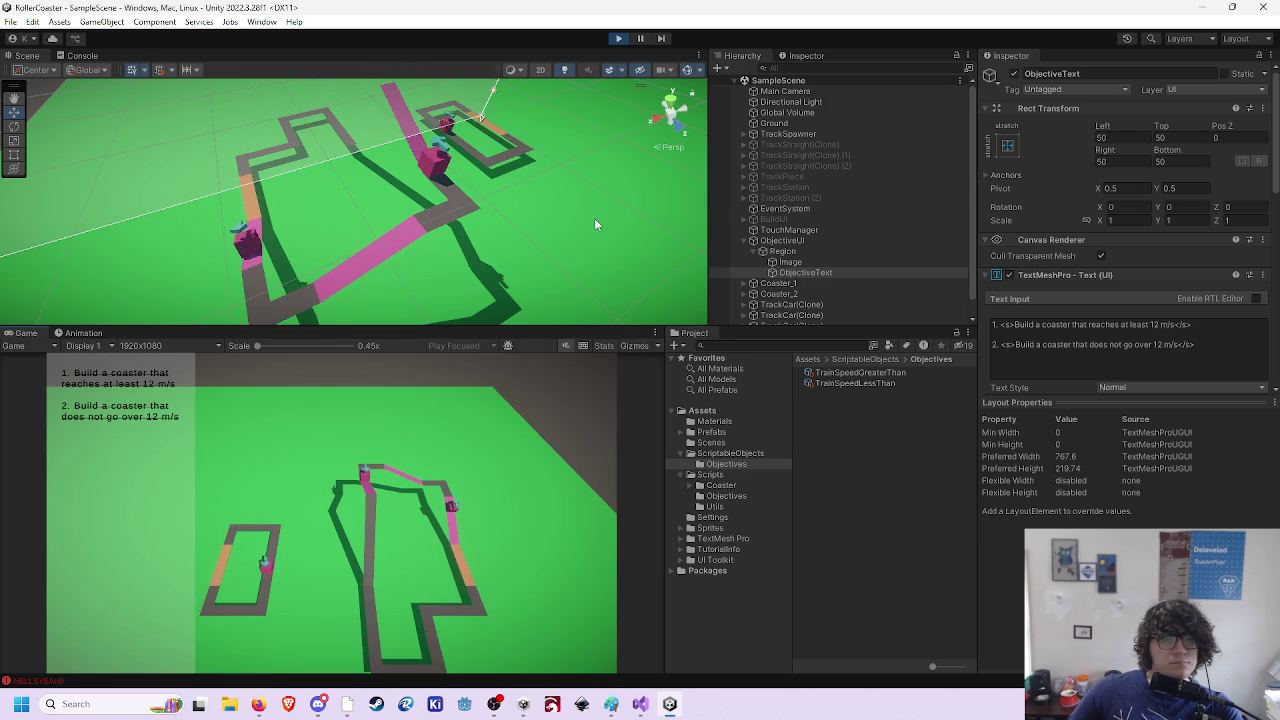
pyautogui.click(618, 38)
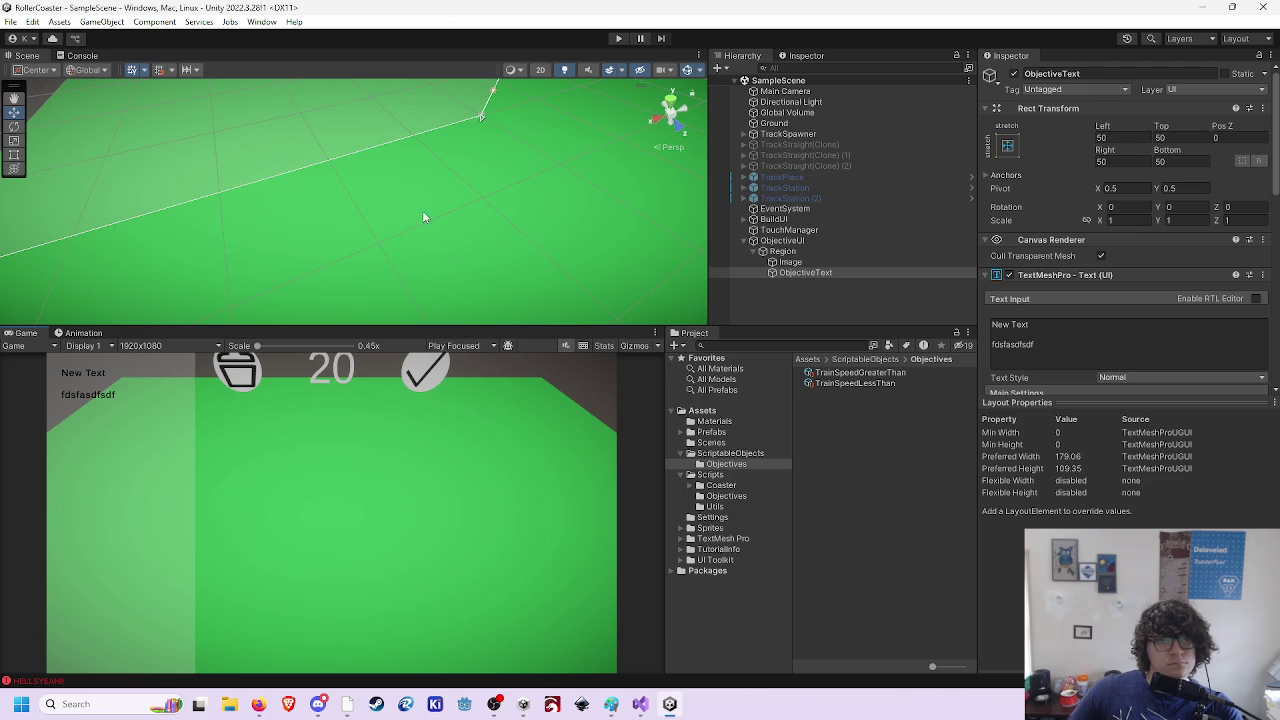
pyautogui.click(356, 714)
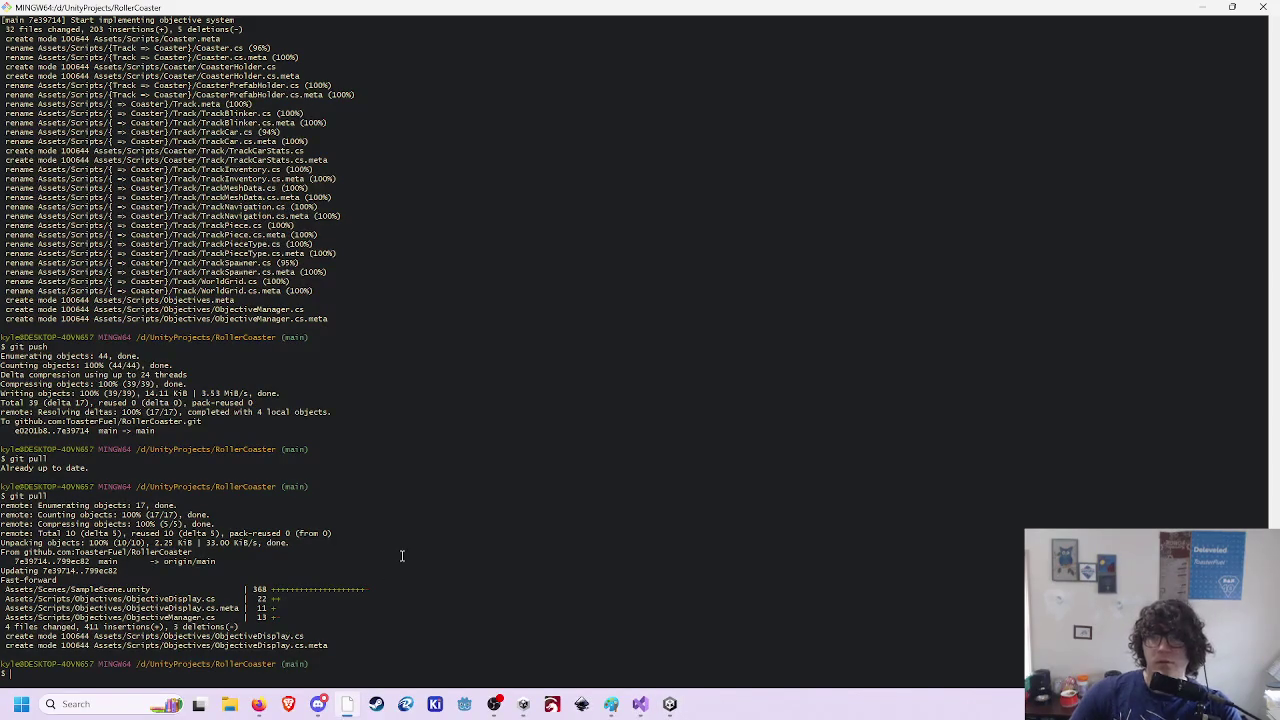
# - Check git status, then stage everything under Assets/ and confirm what's staged
pyautogui.write('g')
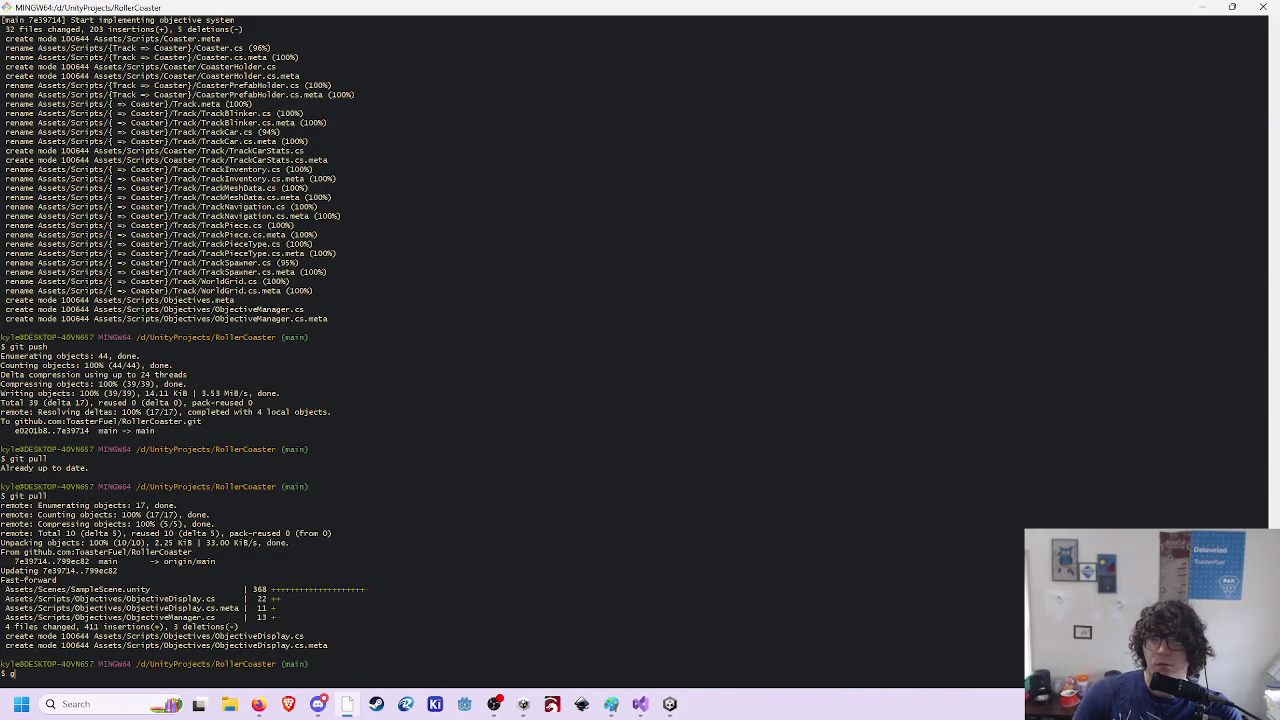
pyautogui.write('it status')
pyautogui.press('Return')
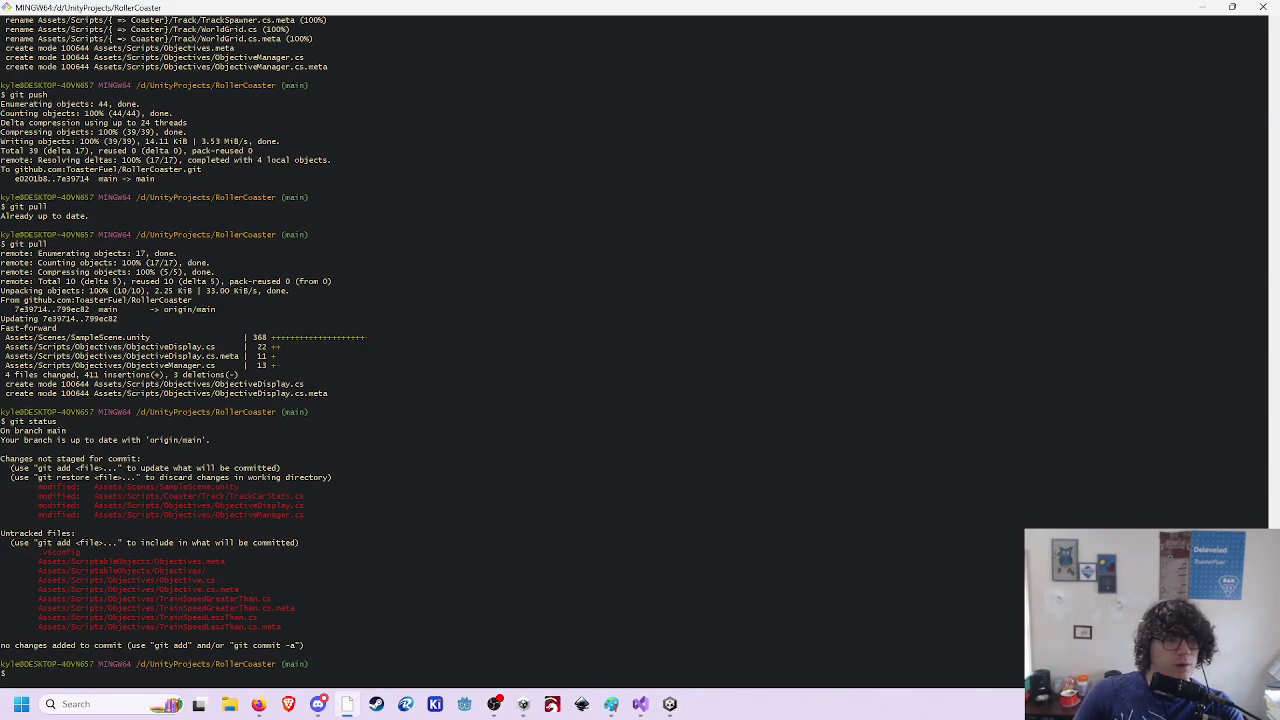
pyautogui.hotkey('alt', 'Tab')
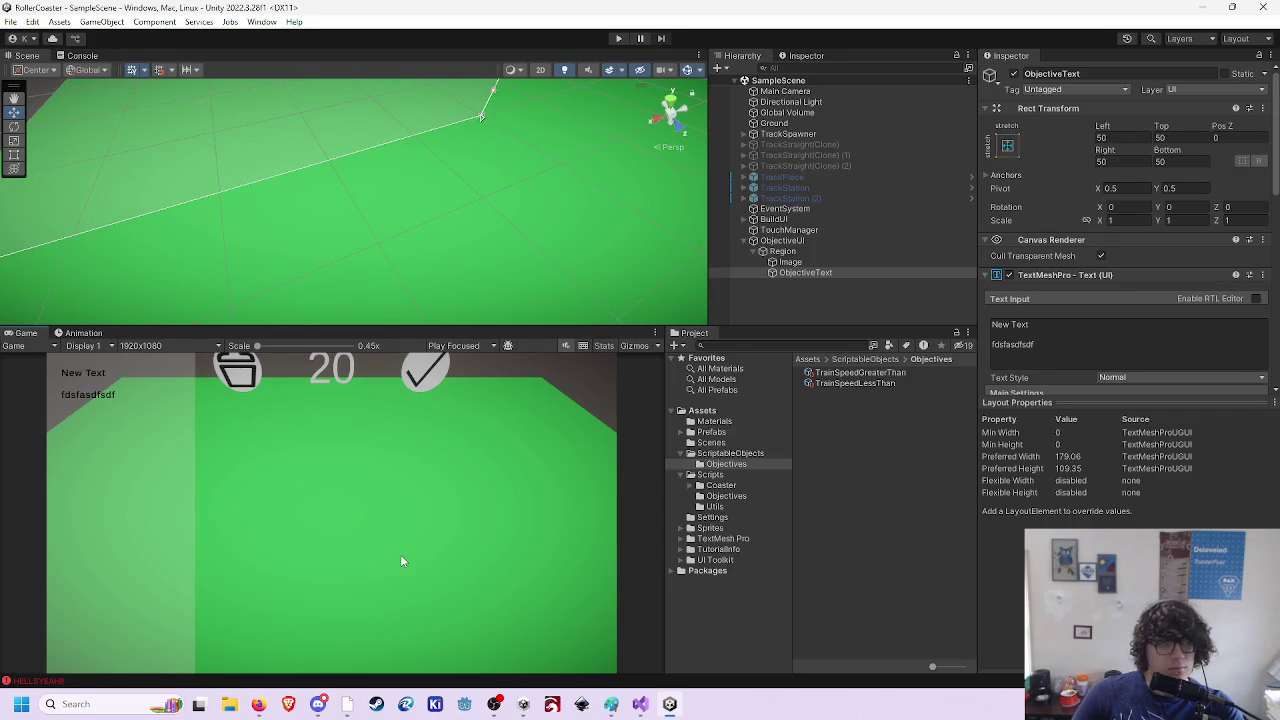
pyautogui.hotkey('alt', 'Tab')
pyautogui.write('gi')
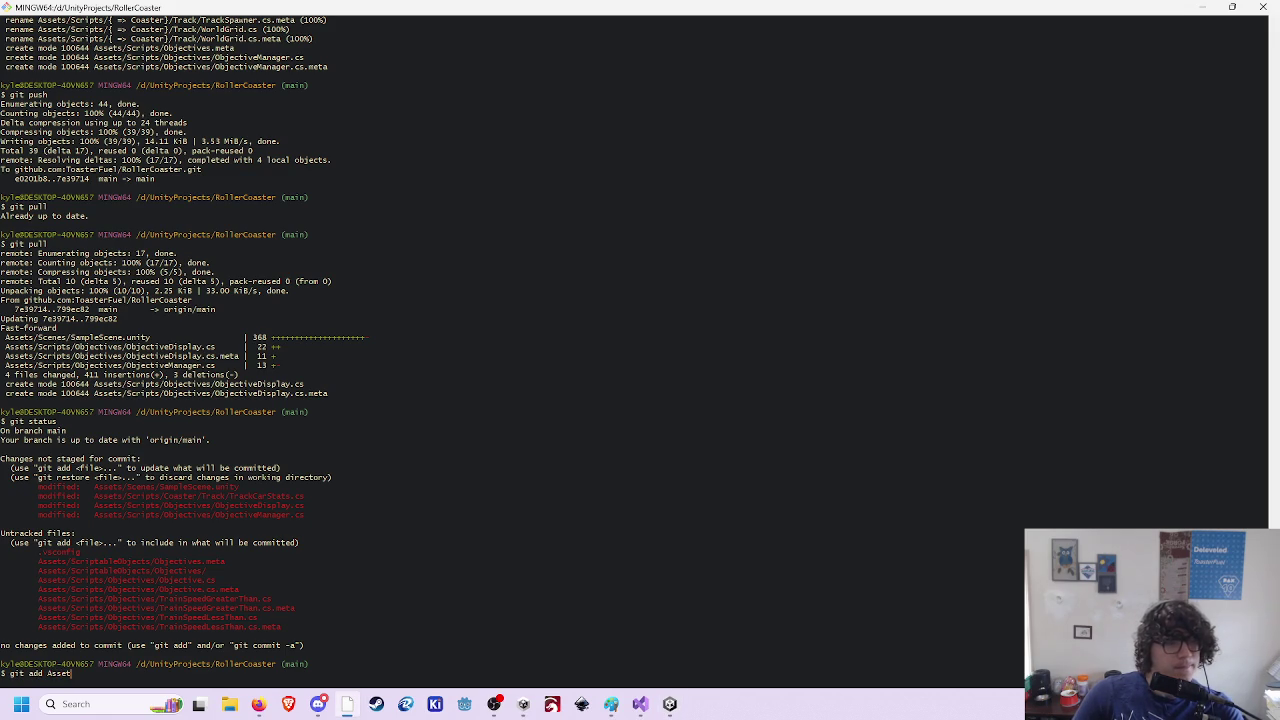
pyautogui.press('Return')
pyautogui.write('git statu')
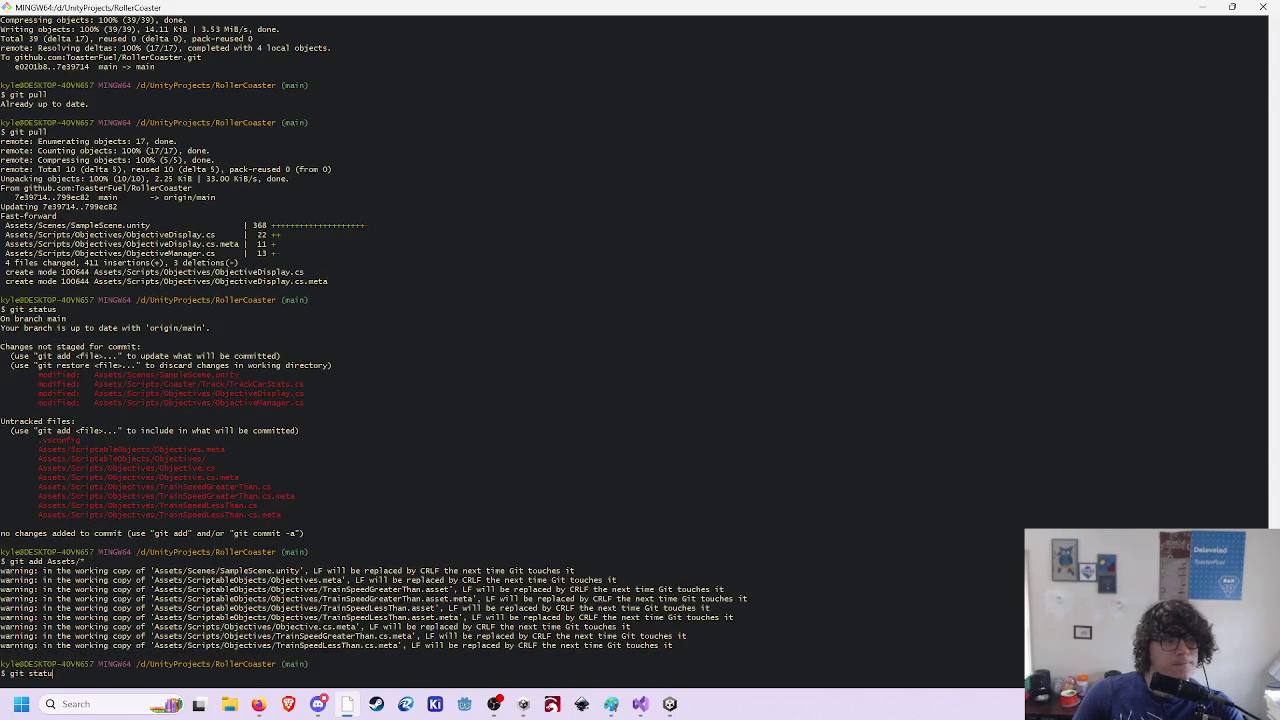
pyautogui.write('s')
pyautogui.press('Return')
# - Commit the staged changes with message "Basic objectives are working" and recheck git status
pyautogui.write('commit')
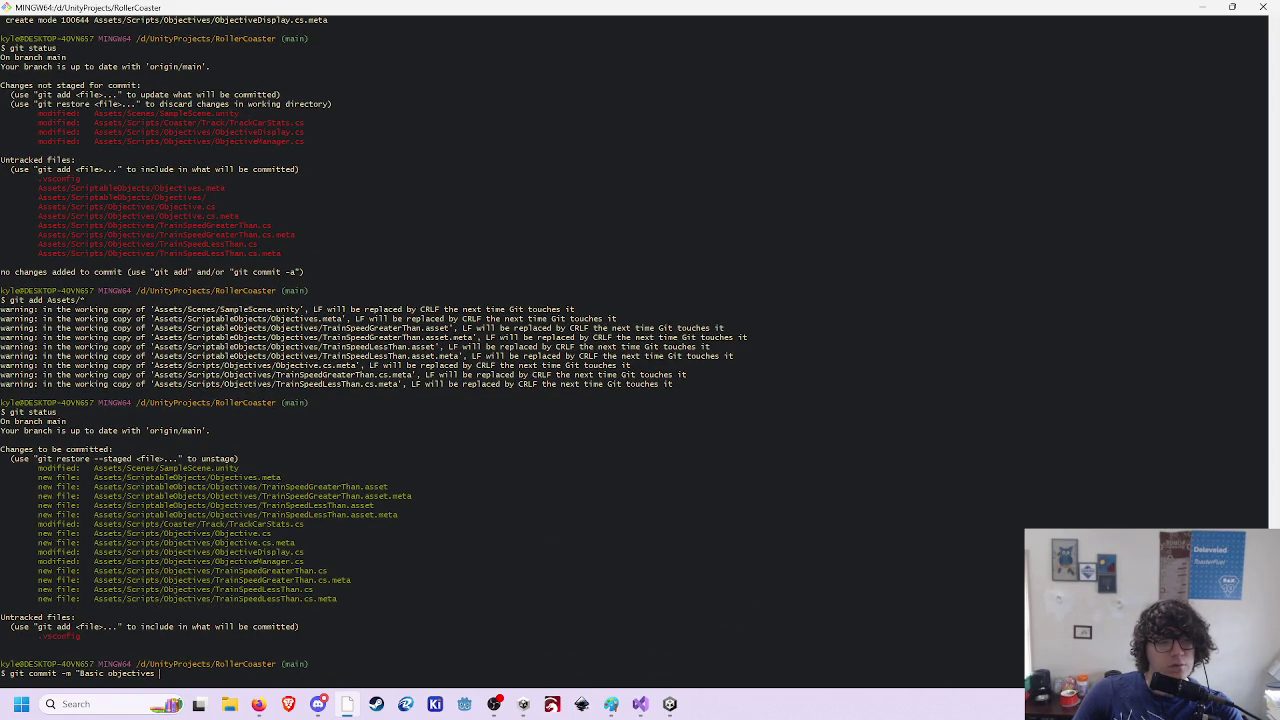
pyautogui.write('rking')
pyautogui.press('Return')
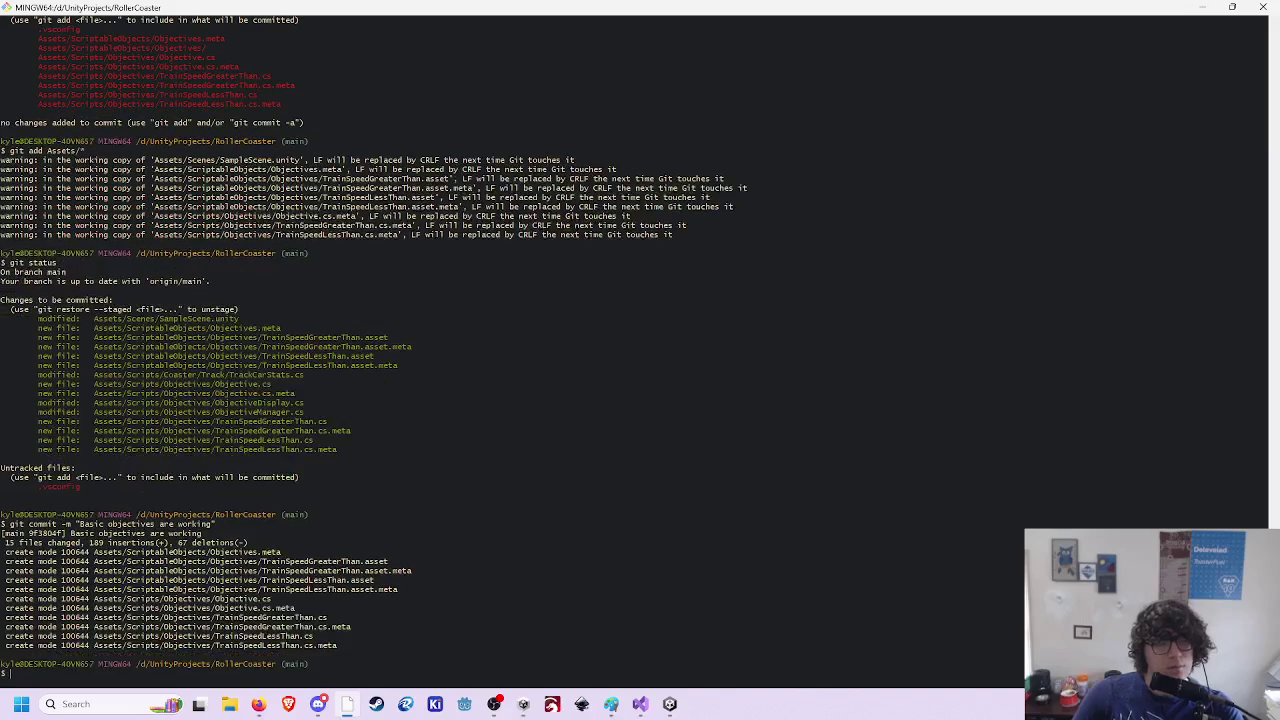
pyautogui.write('gitstatus')
pyautogui.press('Return')
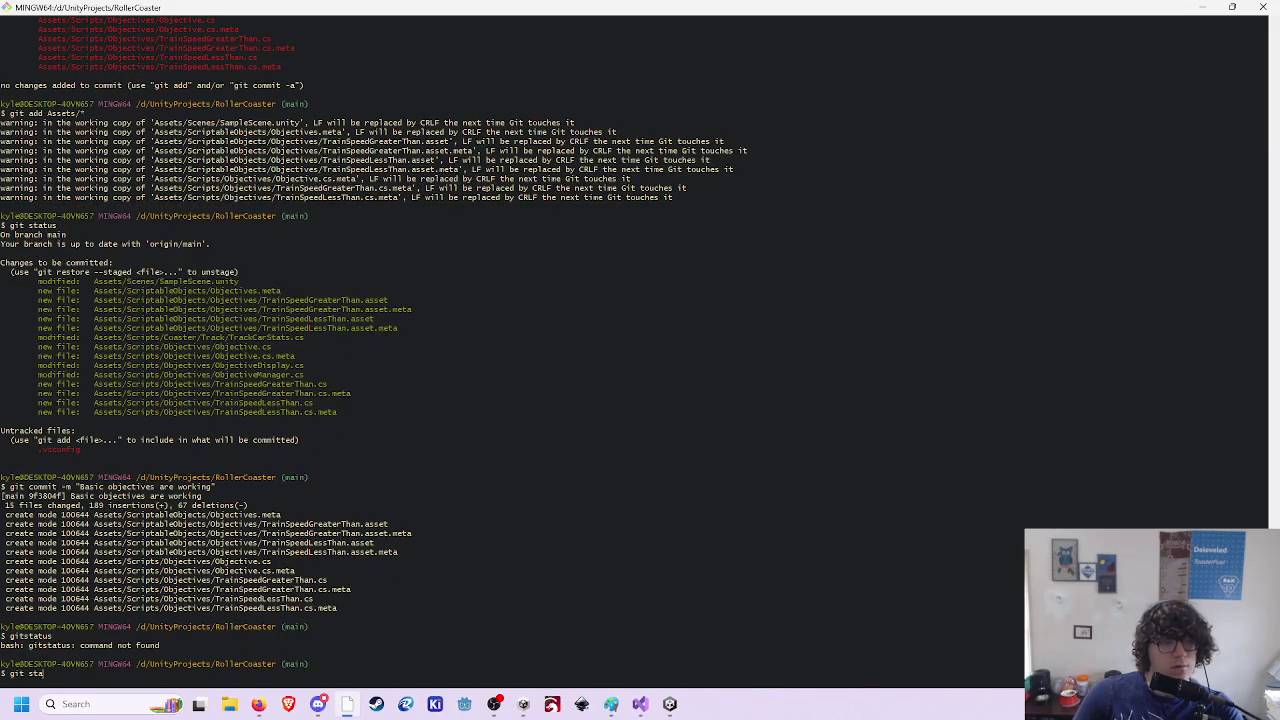
pyautogui.write('tus')
pyautogui.press('Return')
# - Push the new commit to the remote and bring the Unity editor back to the front
pyautogui.write('git push')
pyautogui.press('Return')
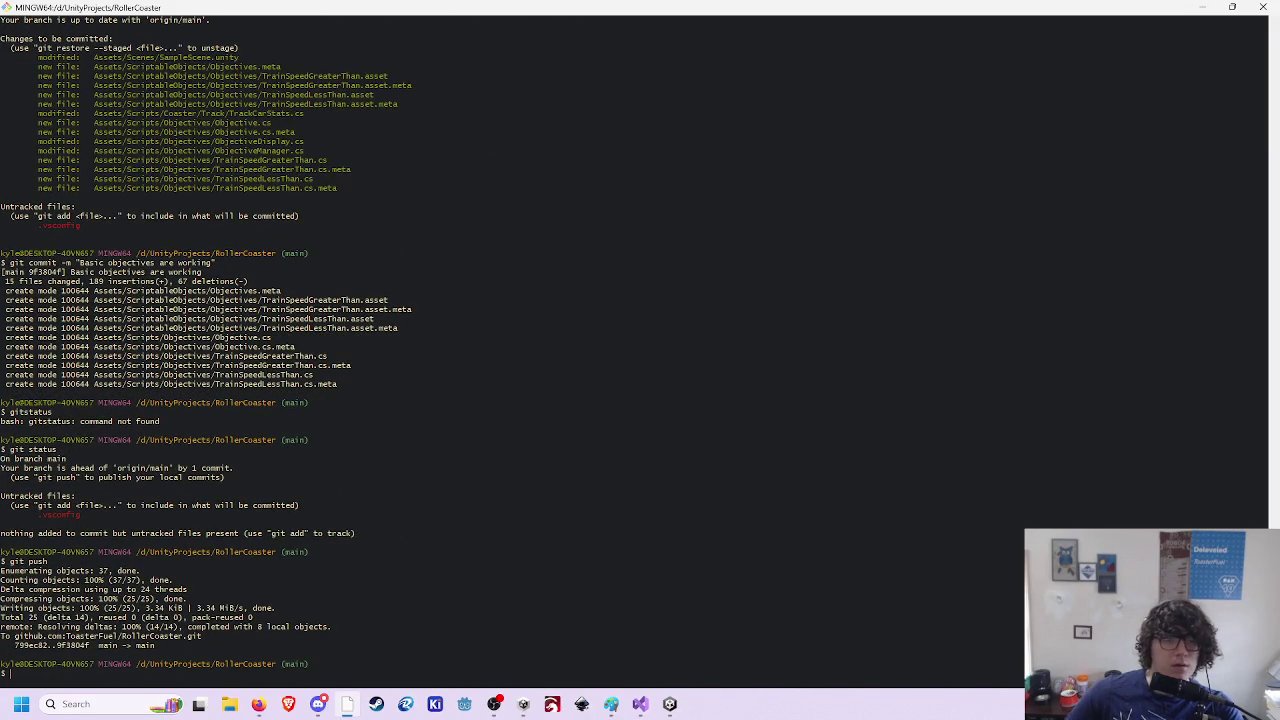
pyautogui.moveTo(611, 704)
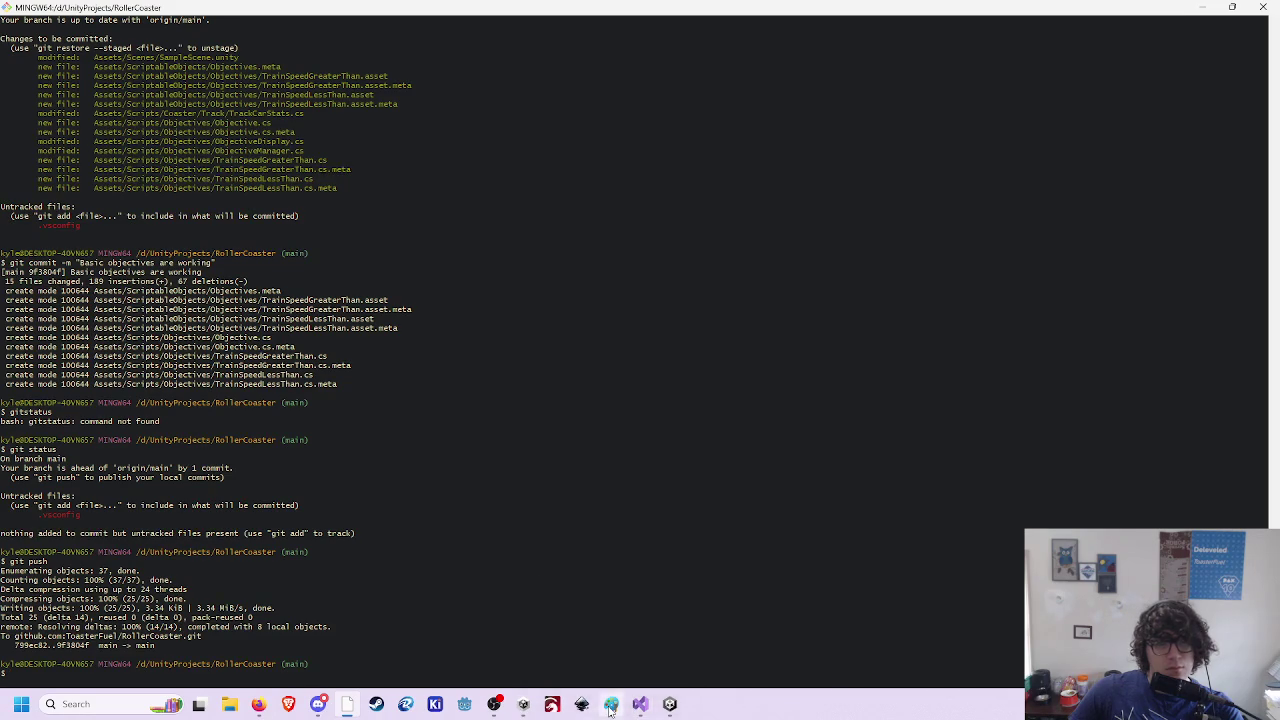
pyautogui.moveTo(594, 637)
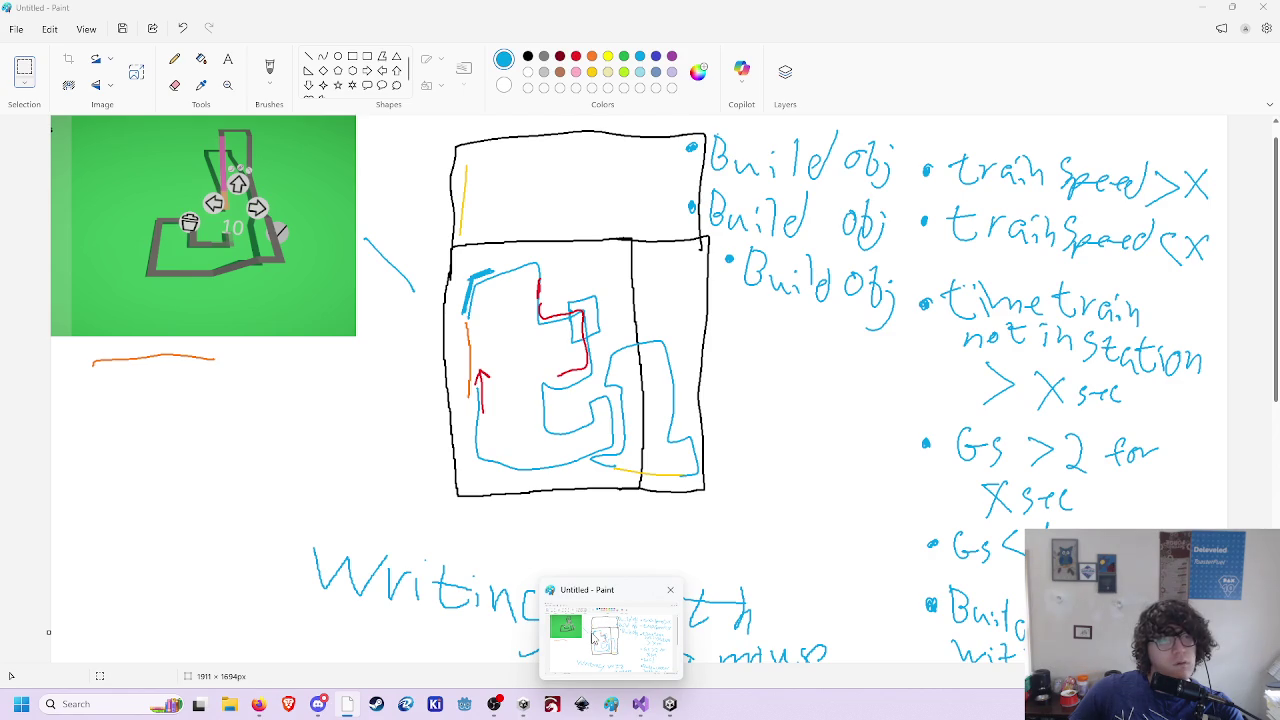
pyautogui.moveTo(670, 704)
pyautogui.click(670, 663)
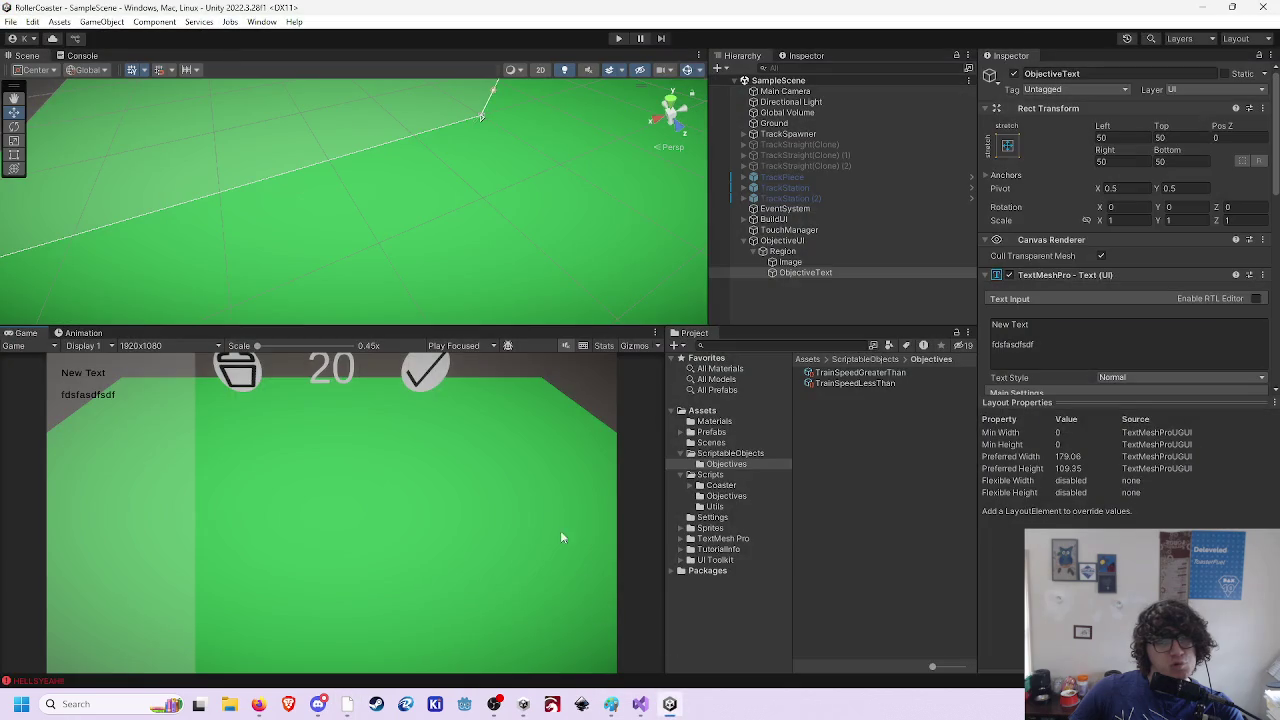
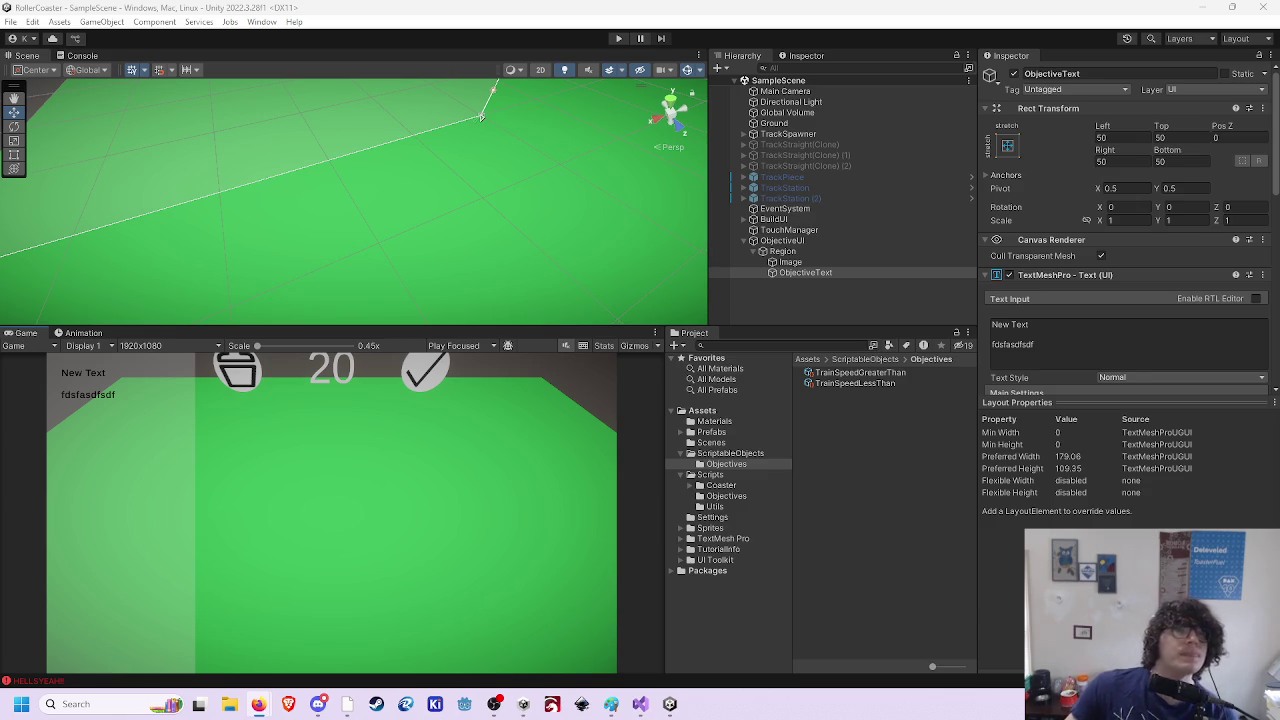
# - Start Play mode and pan across the two starting coasters
pyautogui.click(618, 38)
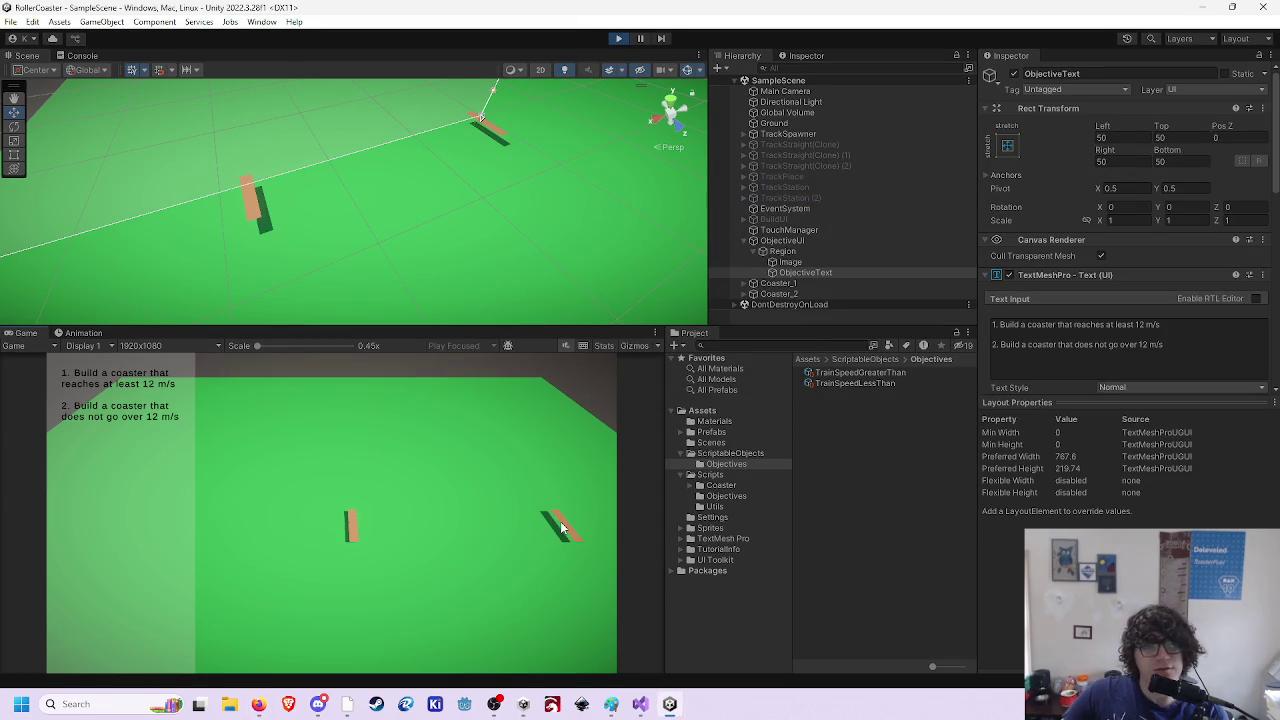
pyautogui.moveTo(407, 551)
pyautogui.mouseDown()
pyautogui.moveTo(434, 538)
pyautogui.moveTo(331, 530)
pyautogui.moveTo(493, 519)
pyautogui.moveTo(371, 529)
pyautogui.moveTo(389, 546)
pyautogui.mouseUp()
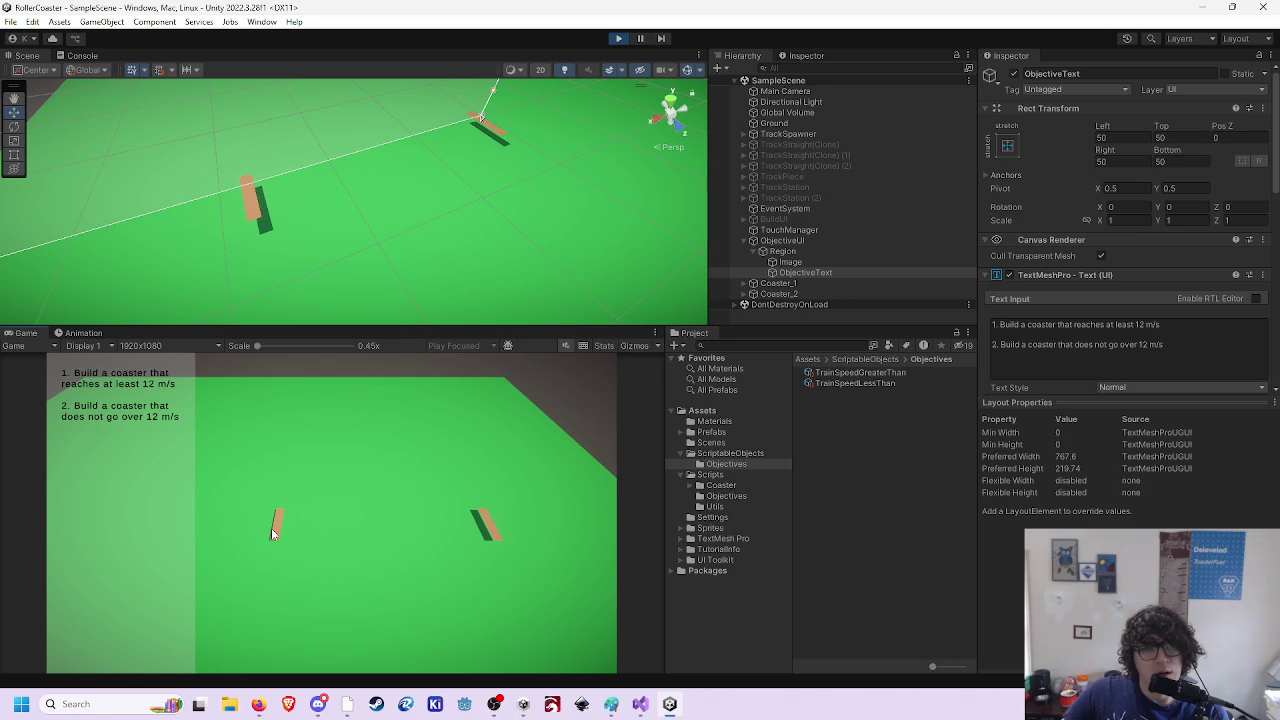
# - Test the radial build menu by selecting and deselecting each coaster, then select TrackSpawner
pyautogui.click(272, 533)
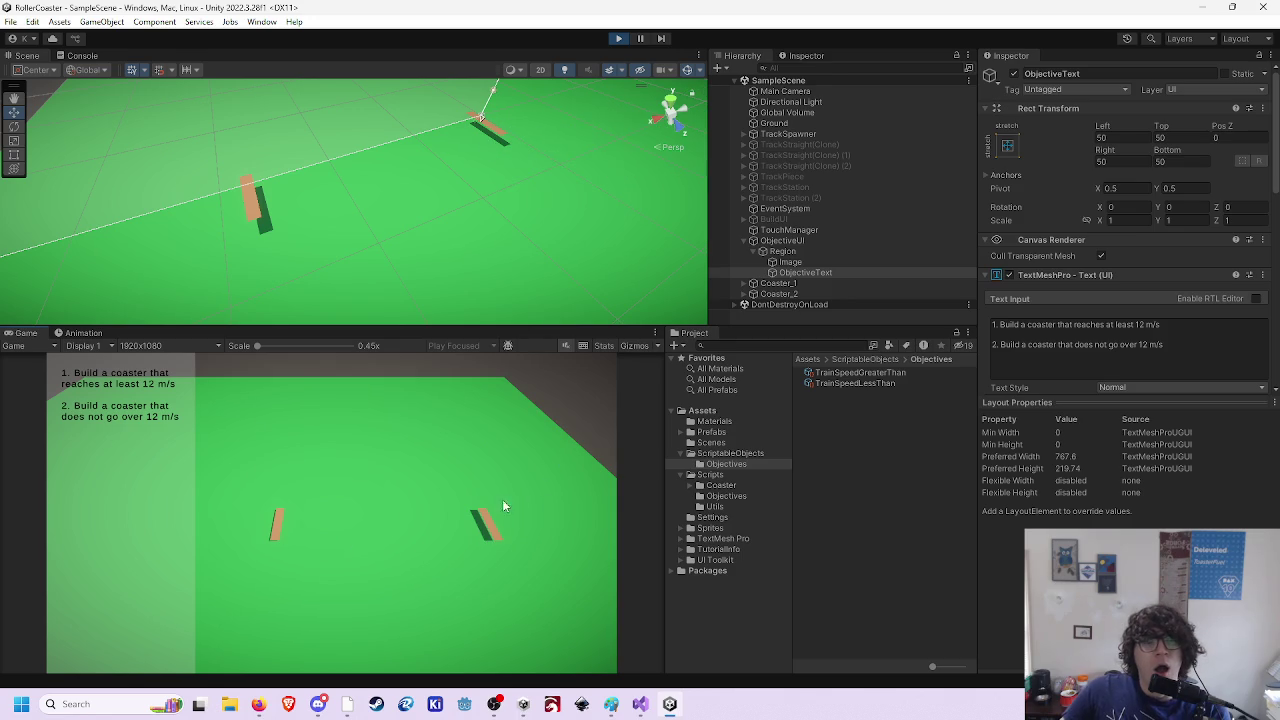
pyautogui.click(487, 522)
pyautogui.click(550, 560)
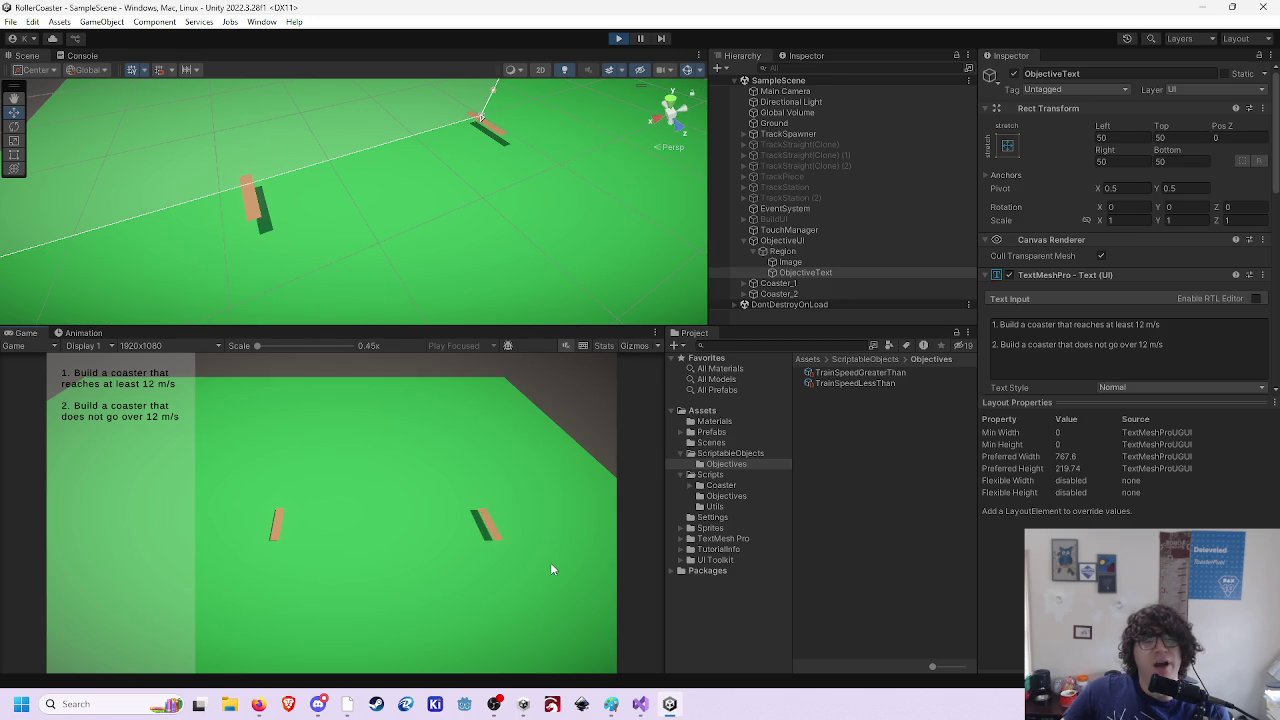
pyautogui.click(500, 530)
pyautogui.click(305, 528)
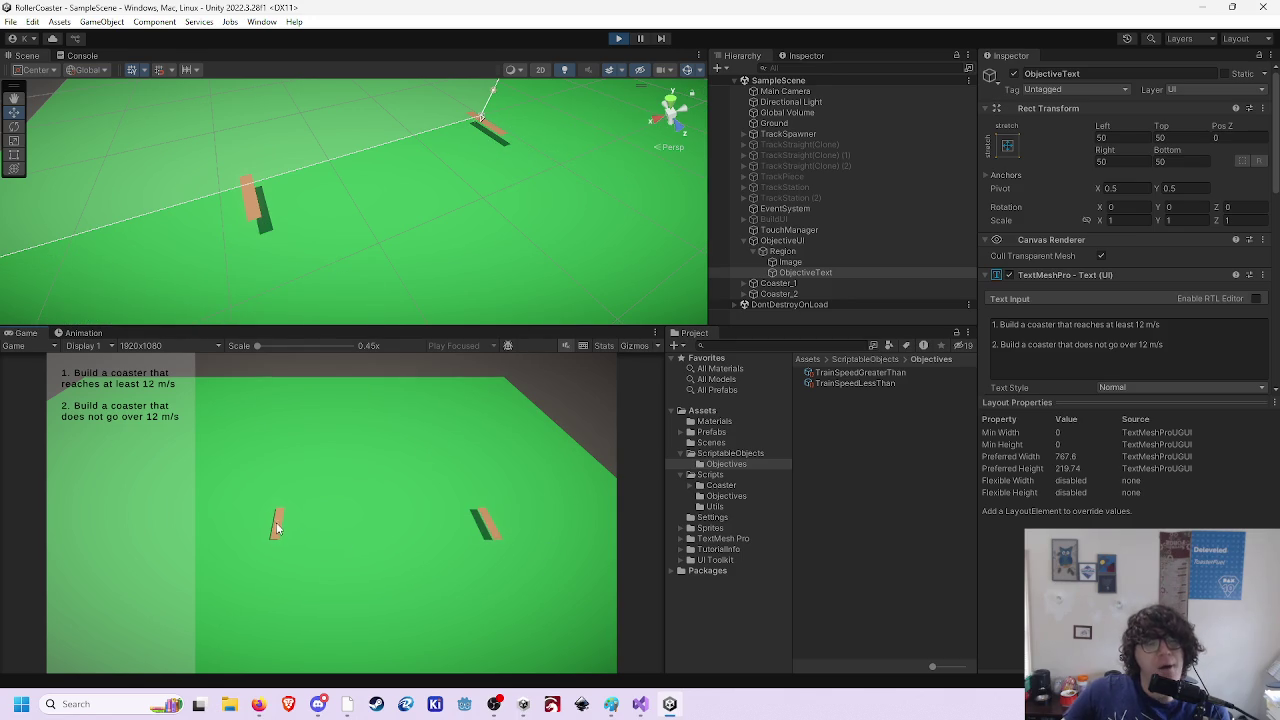
pyautogui.click(276, 527)
pyautogui.click(479, 520)
pyautogui.click(484, 521)
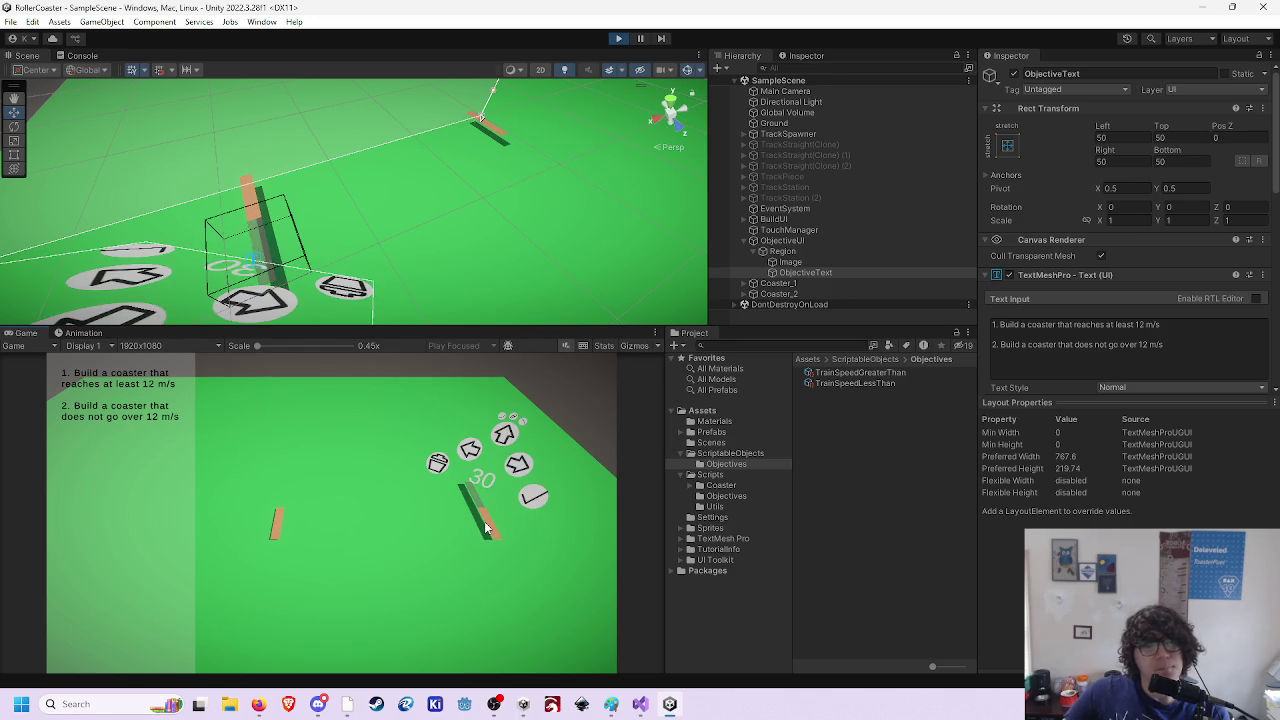
pyautogui.click(445, 541)
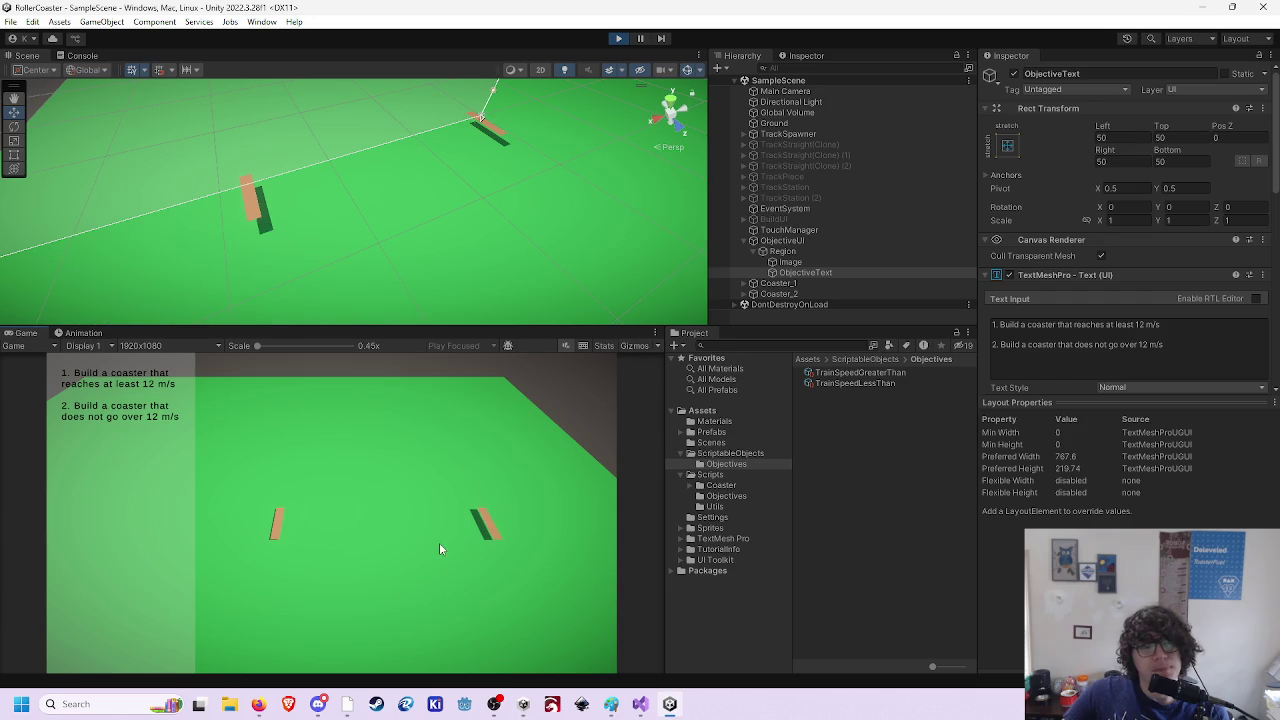
pyautogui.click(800, 134)
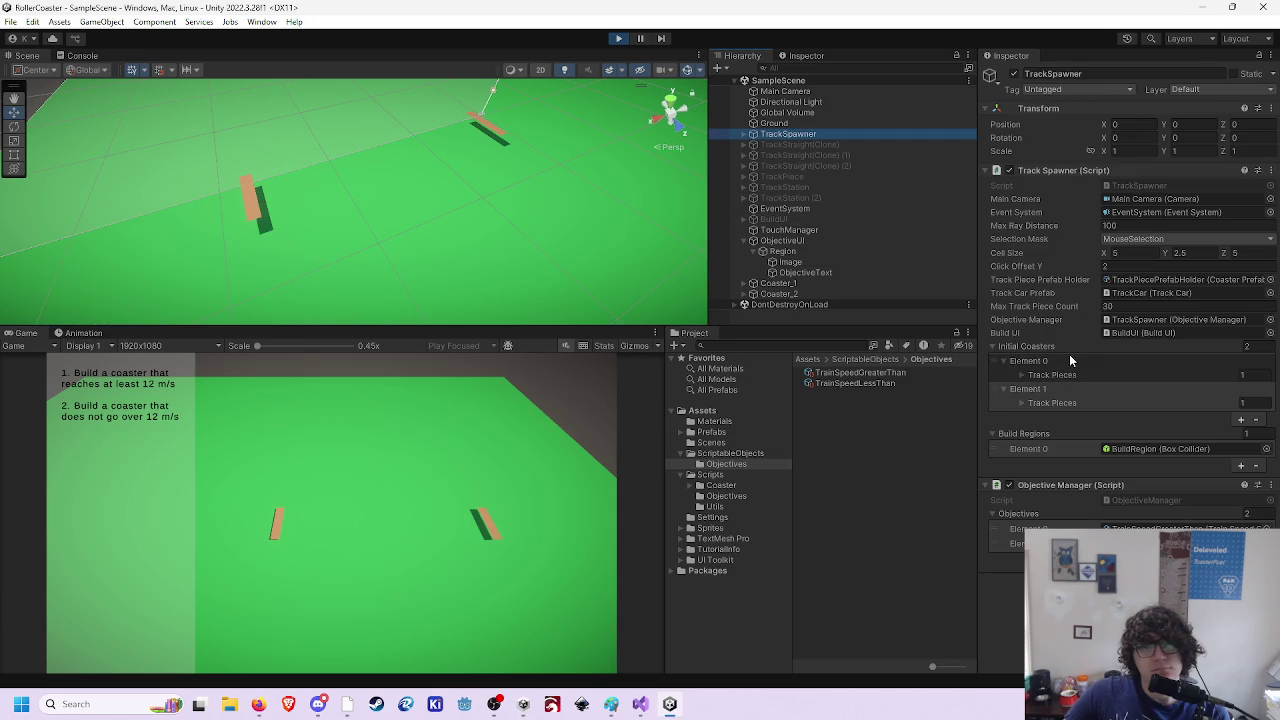
# - Expand Track Pieces Element 0 for both initial coasters to show Station pieces at 0,0,0 and 5,0,0
pyautogui.click(1022, 404)
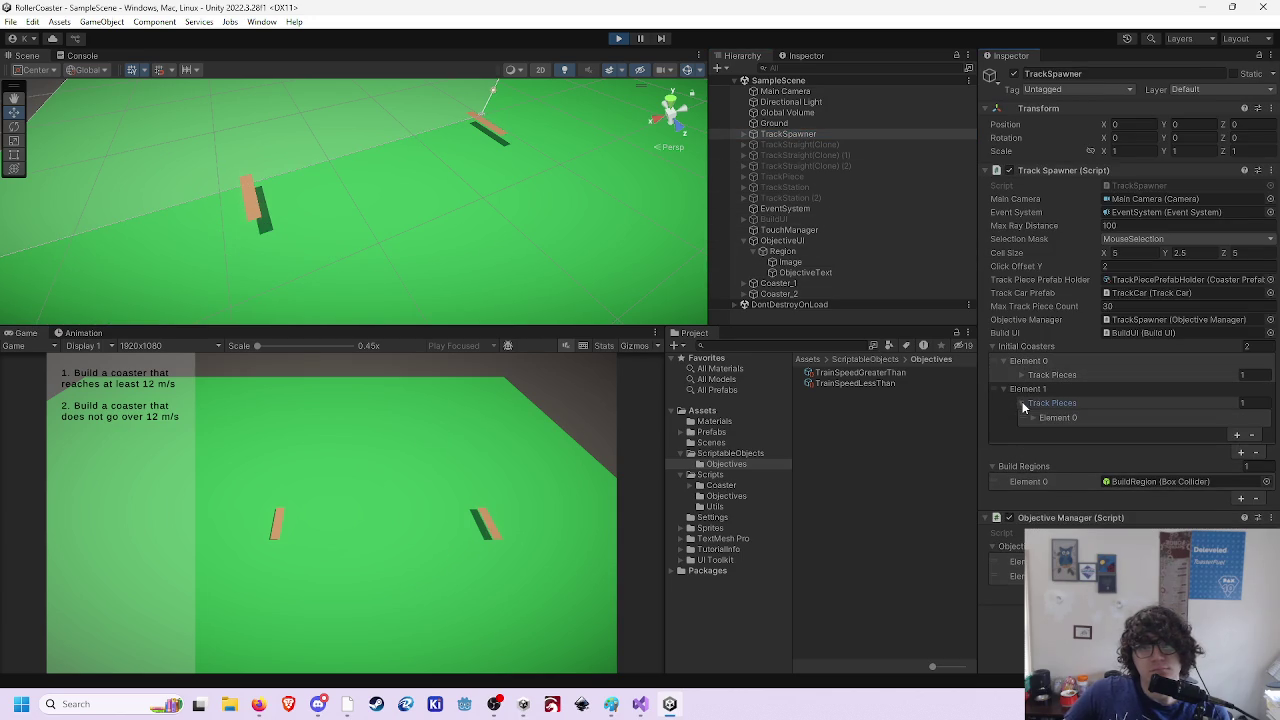
pyautogui.click(1032, 417)
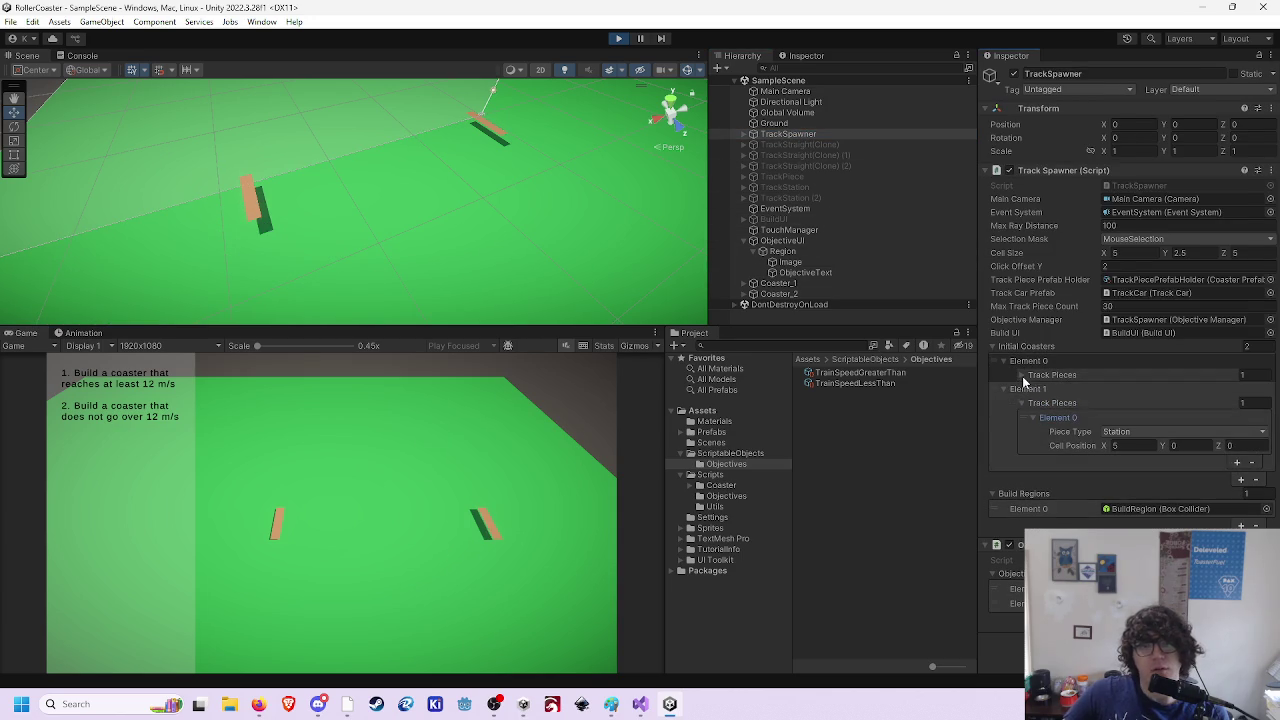
pyautogui.click(1022, 375)
pyautogui.click(1031, 389)
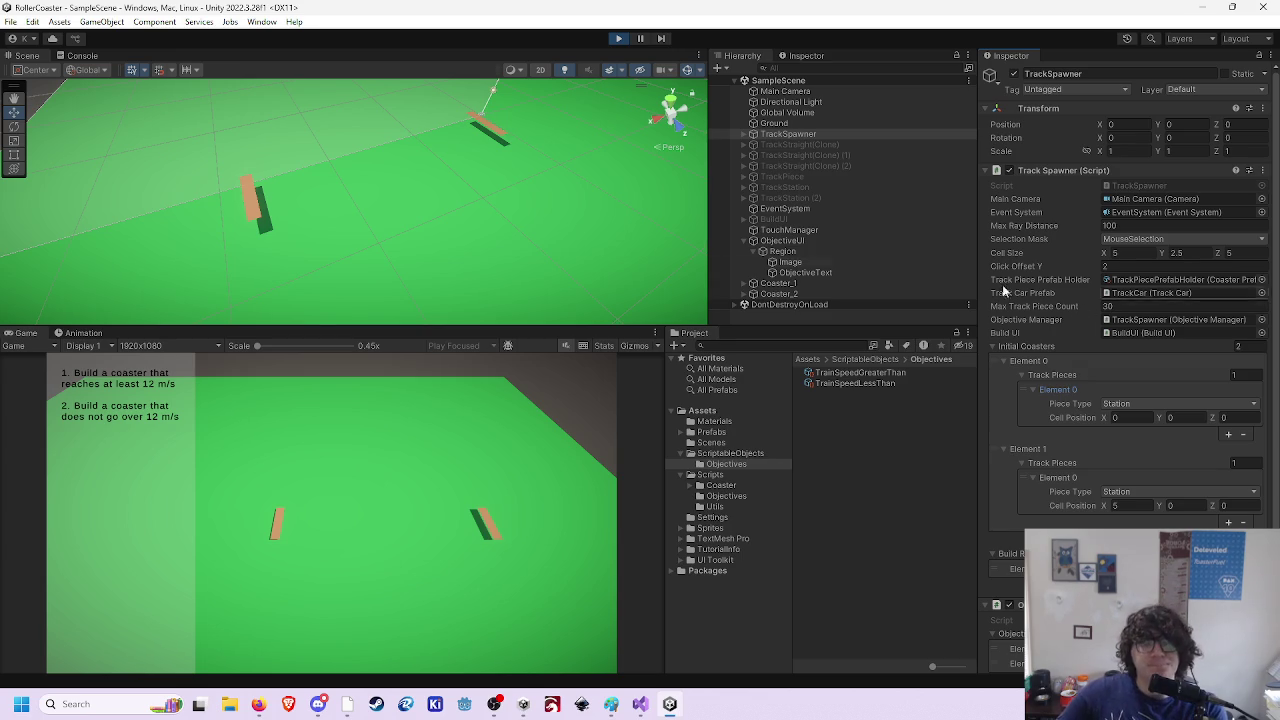
pyautogui.press('Return')
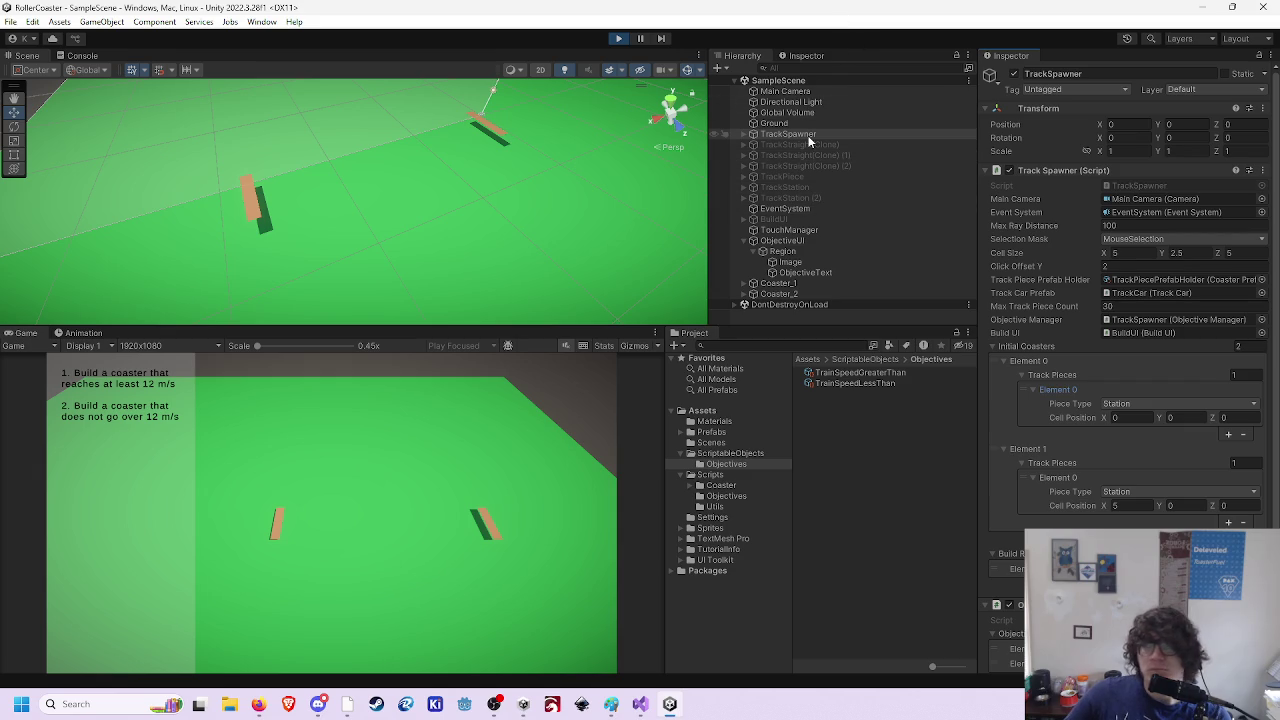
pyautogui.hotkey('alt', 'Tab')
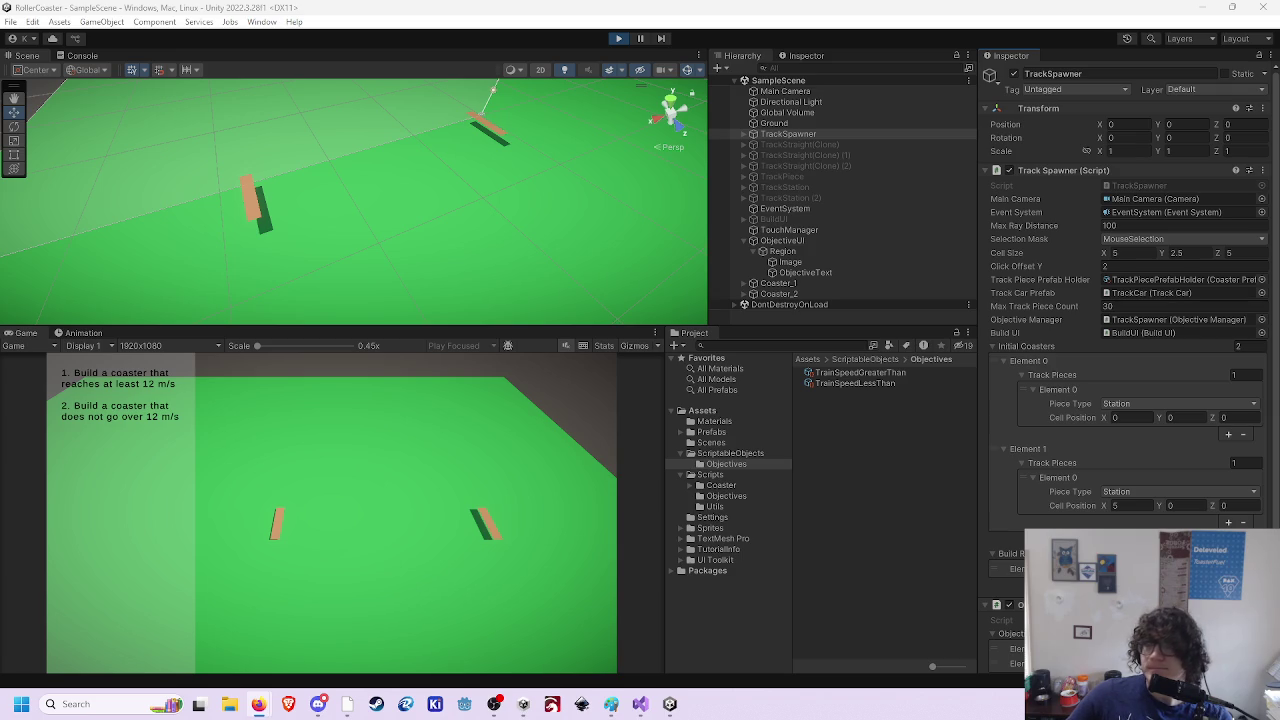
# - Refocus Unity and try the build options on the left coaster again
pyautogui.click(996, 10)
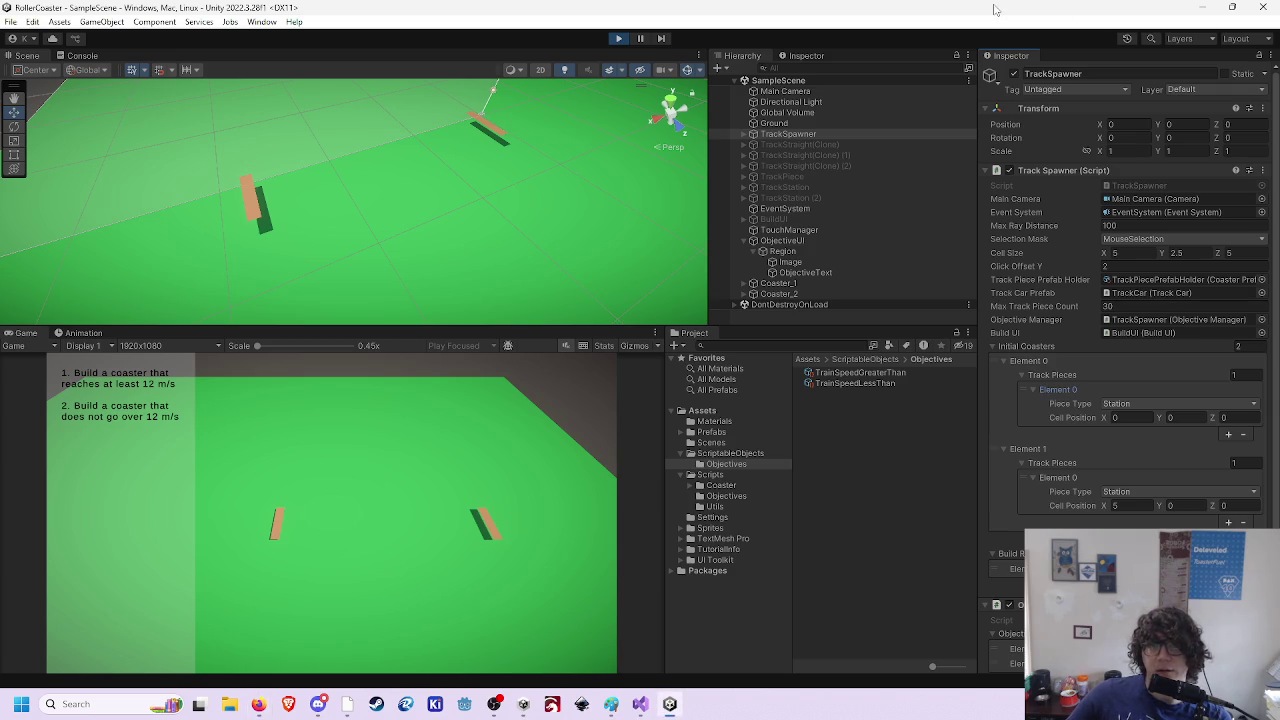
pyautogui.click(279, 534)
pyautogui.click(311, 523)
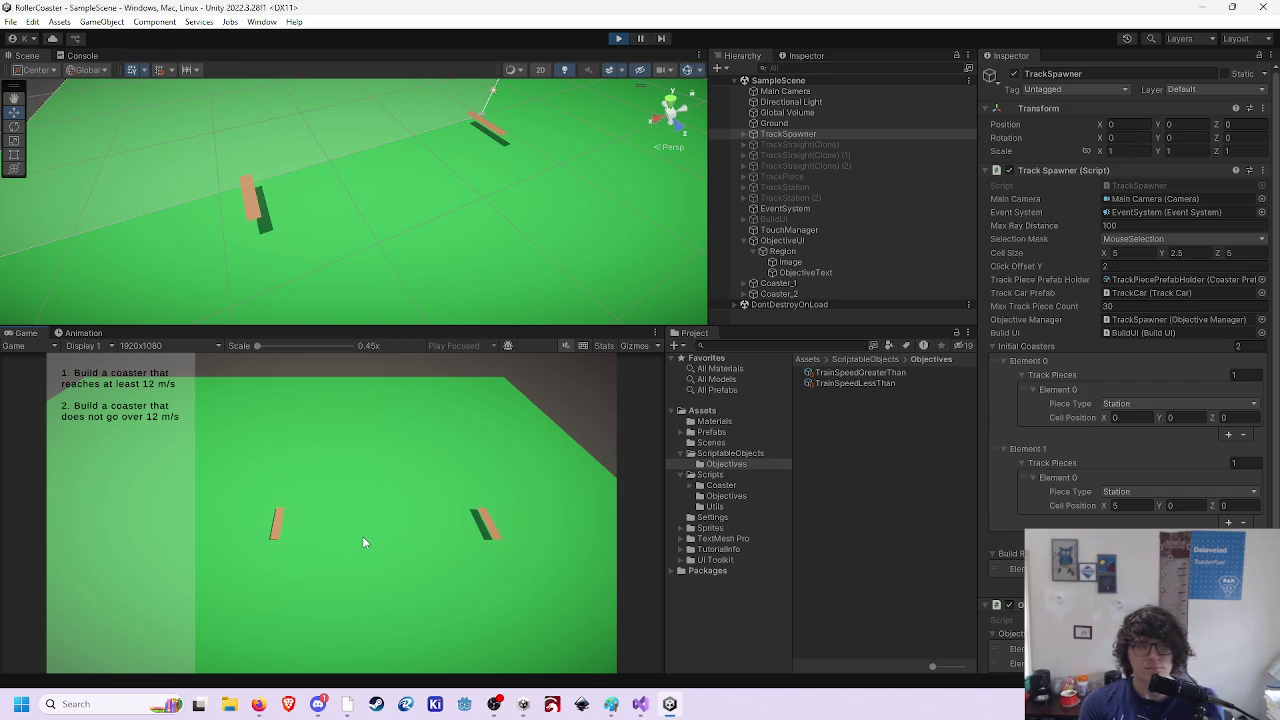
# - Exit Play mode and switch to Visual Studio
pyautogui.click(618, 38)
pyautogui.moveTo(494, 704)
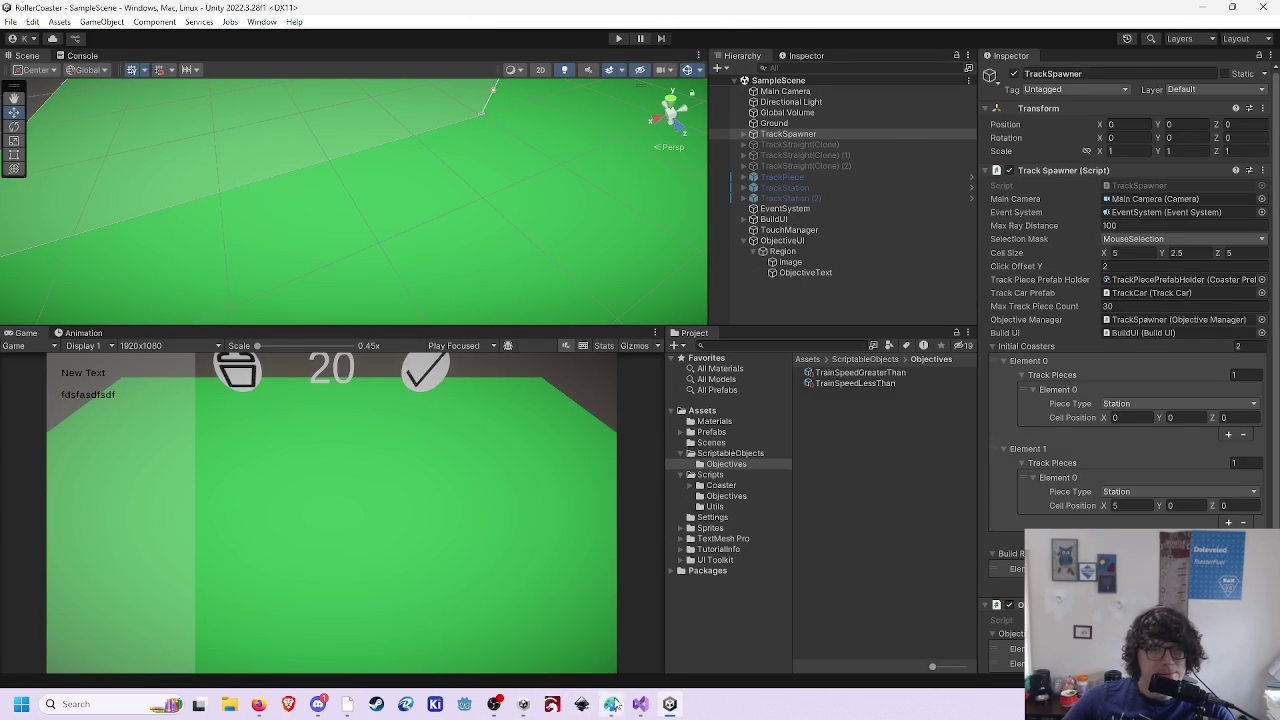
pyautogui.click(640, 704)
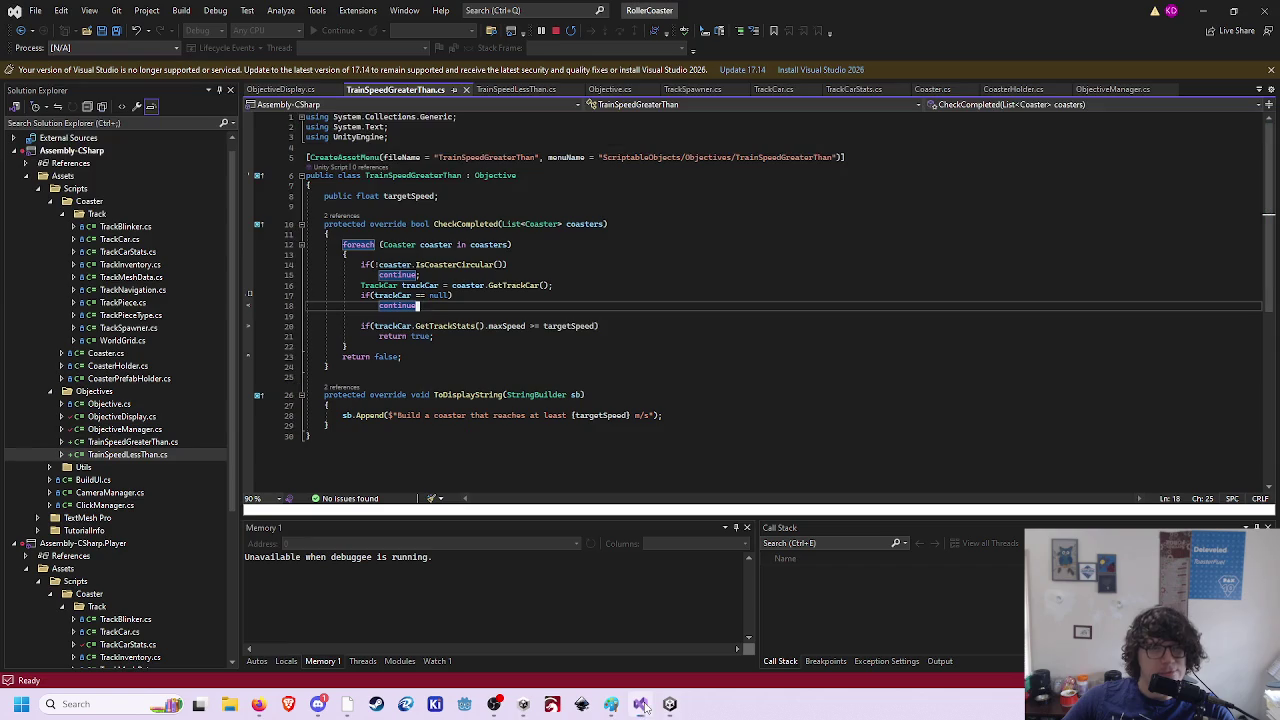
# - Open TrackCar.cs and go to its TODO comment block
pyautogui.click(285, 89)
pyautogui.click(694, 90)
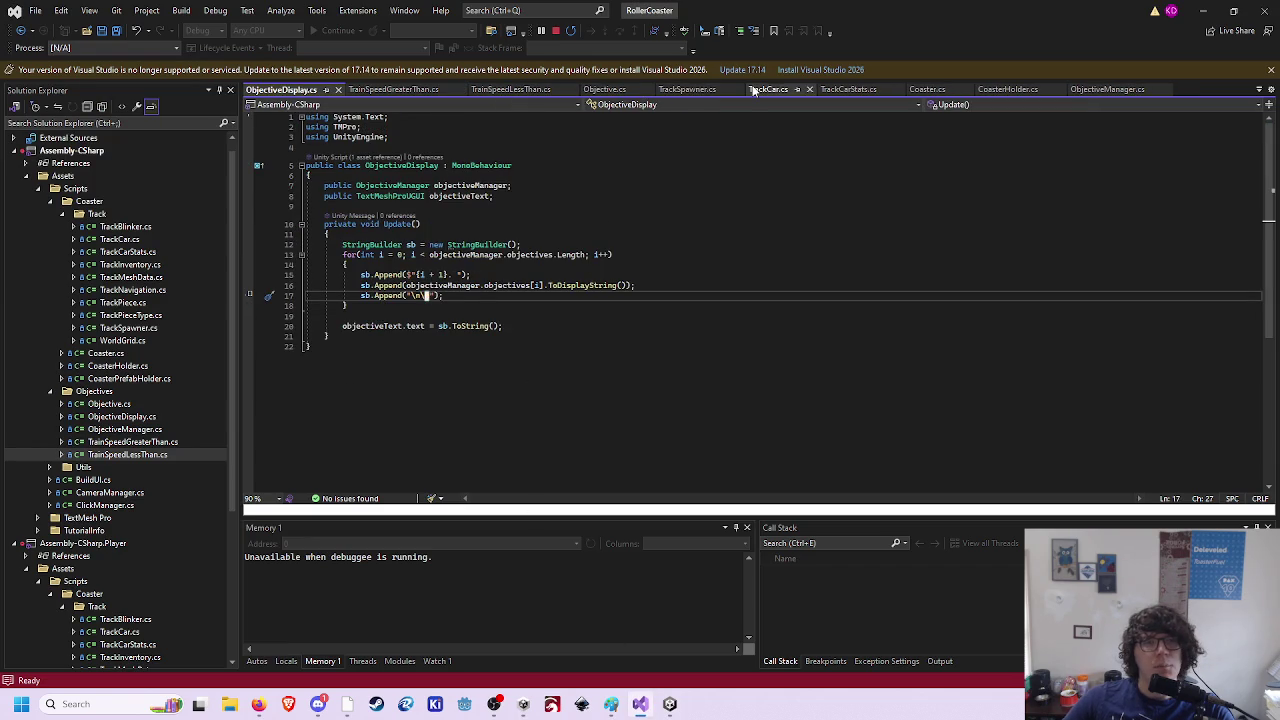
pyautogui.click(739, 93)
pyautogui.click(512, 157)
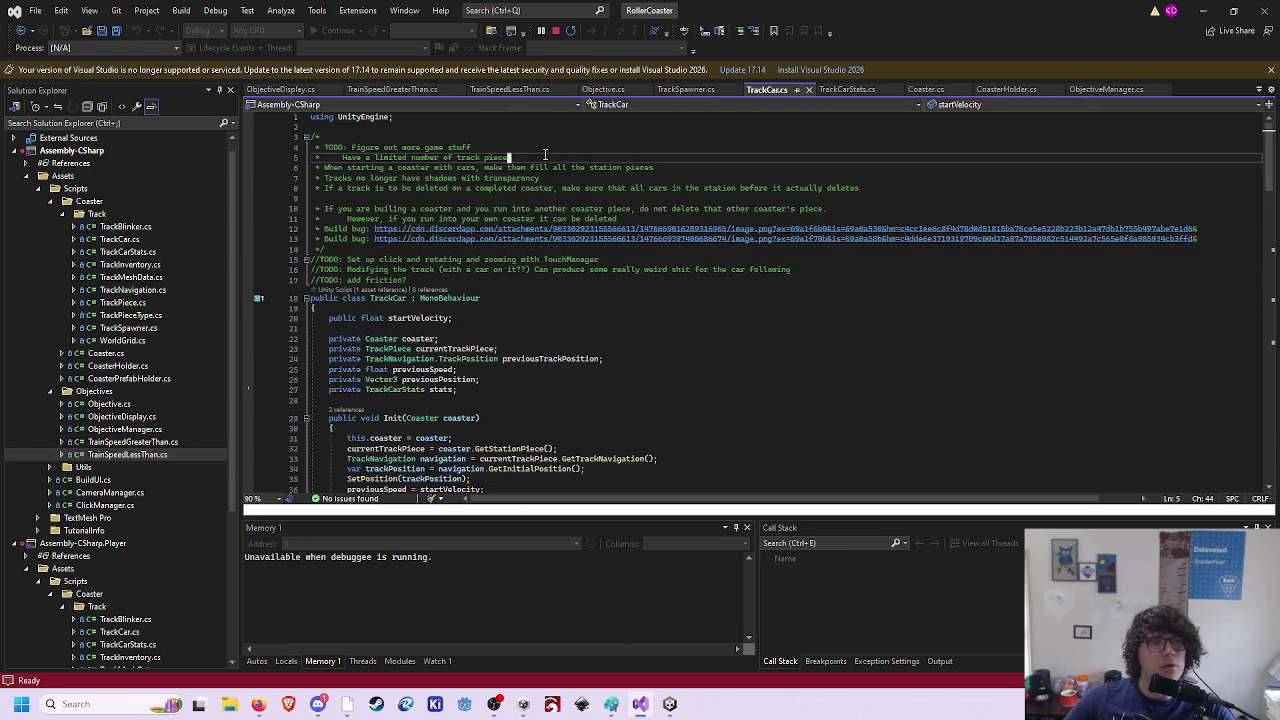
# - Undo stray edits to the TODO block and start a new '*' comment line
pyautogui.press('Up')
pyautogui.press('Up')
pyautogui.press('Delete')
pyautogui.press('Down')
pyautogui.hotkey('ctrl', 'x')
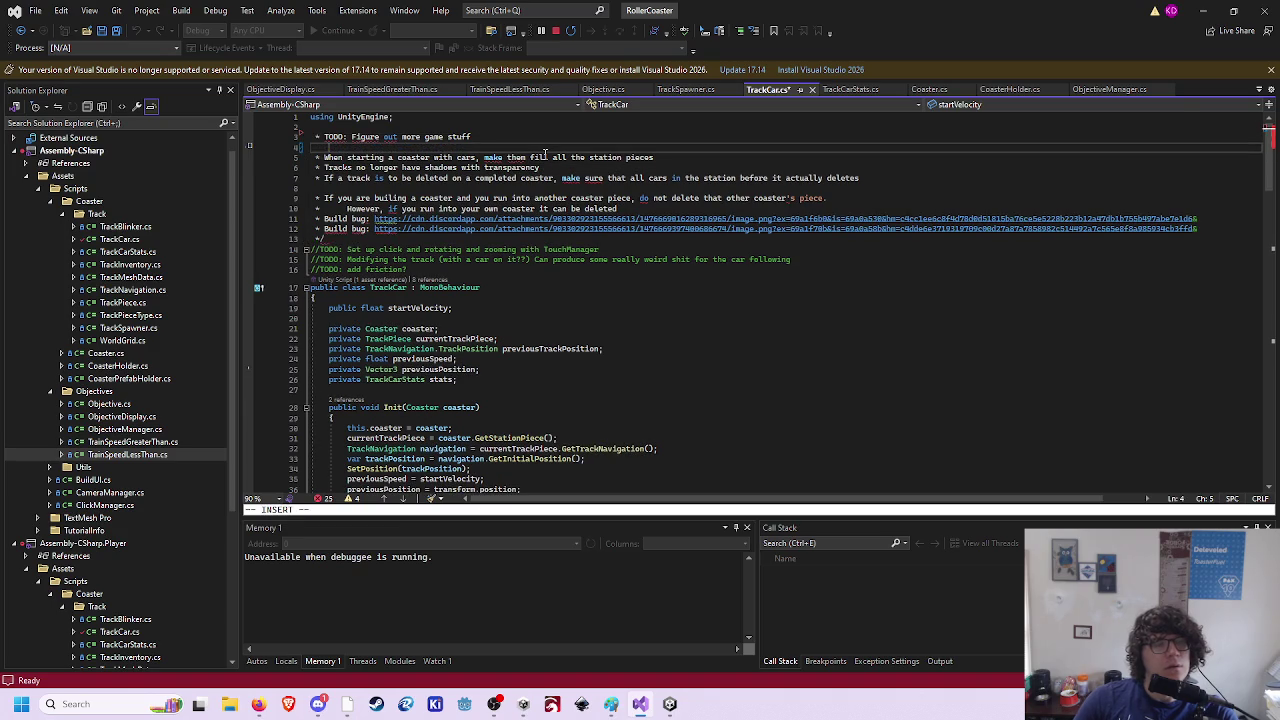
pyautogui.hotkey('ctrl', 'z')
pyautogui.hotkey('ctrl', 'z')
pyautogui.hotkey('ctrl', 'z')
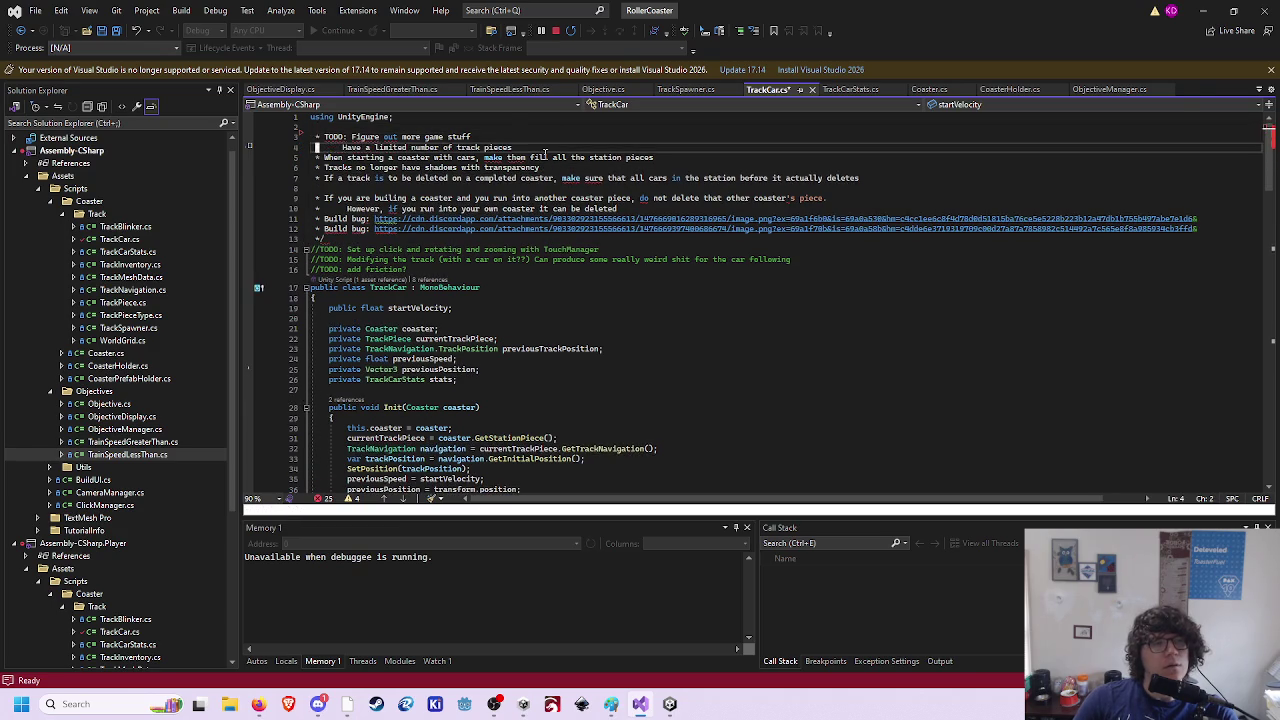
pyautogui.press('w')
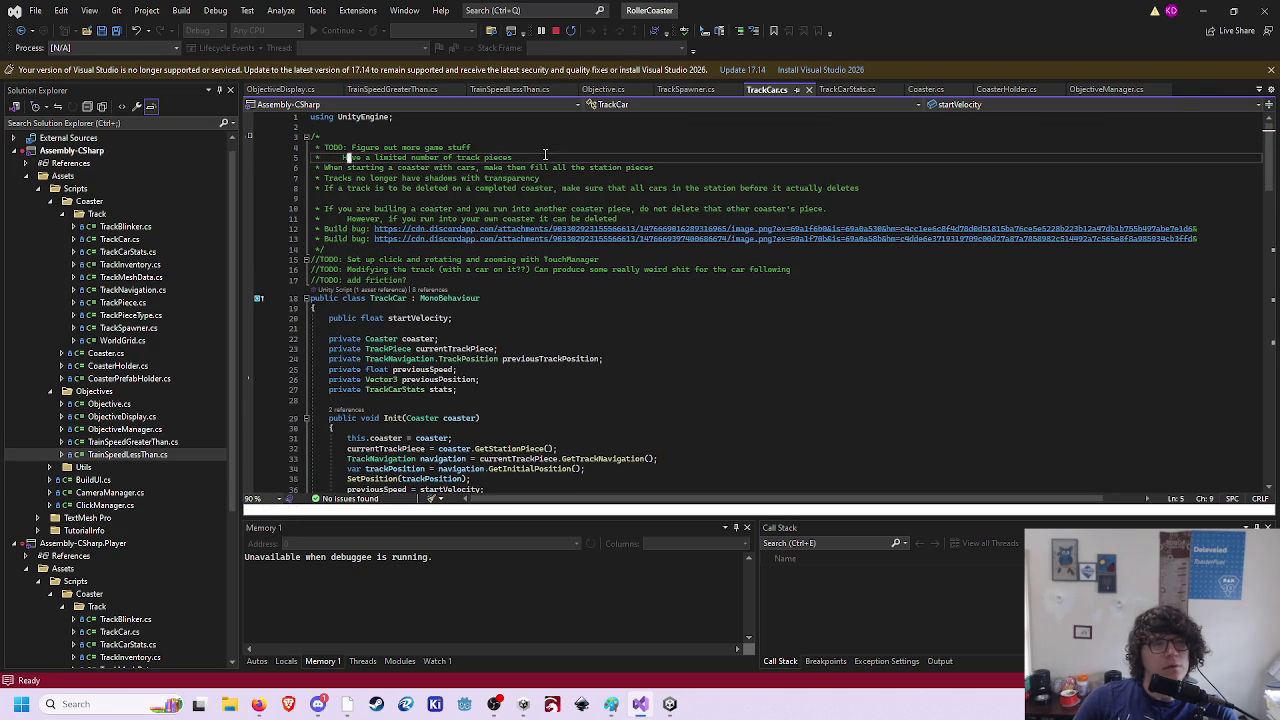
pyautogui.press('o')
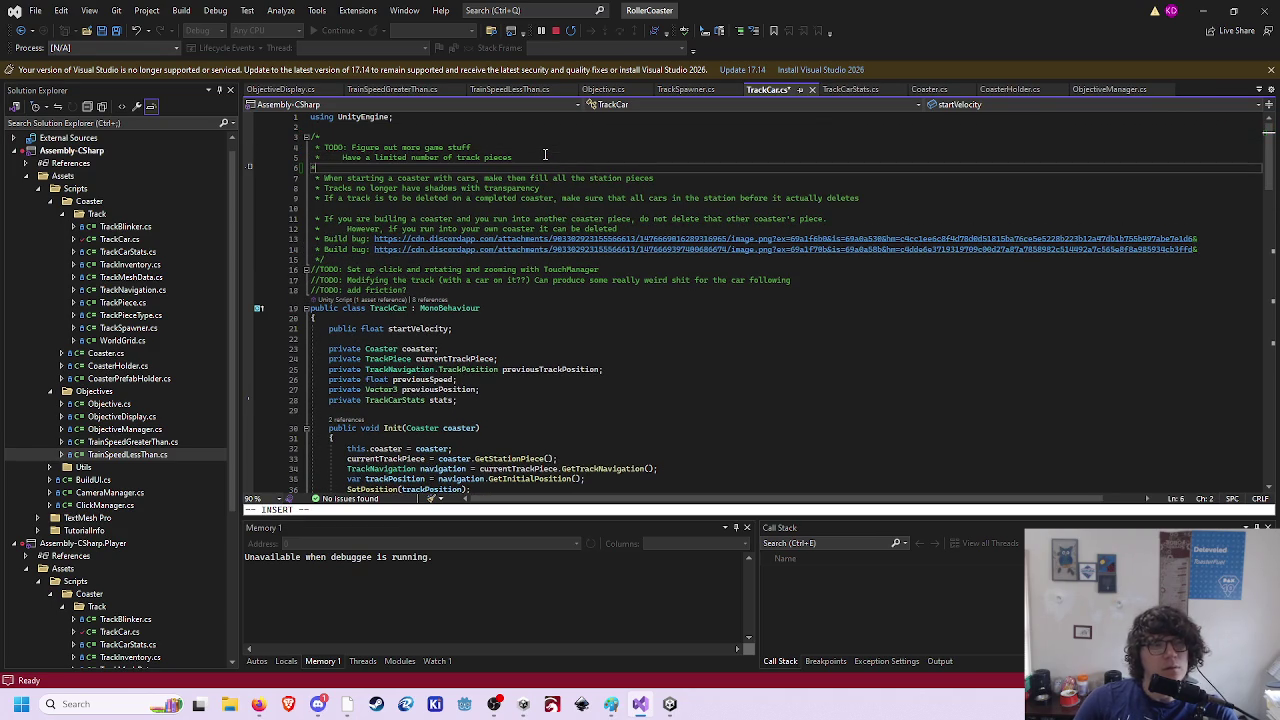
pyautogui.write('*')
pyautogui.press('BackSpace')
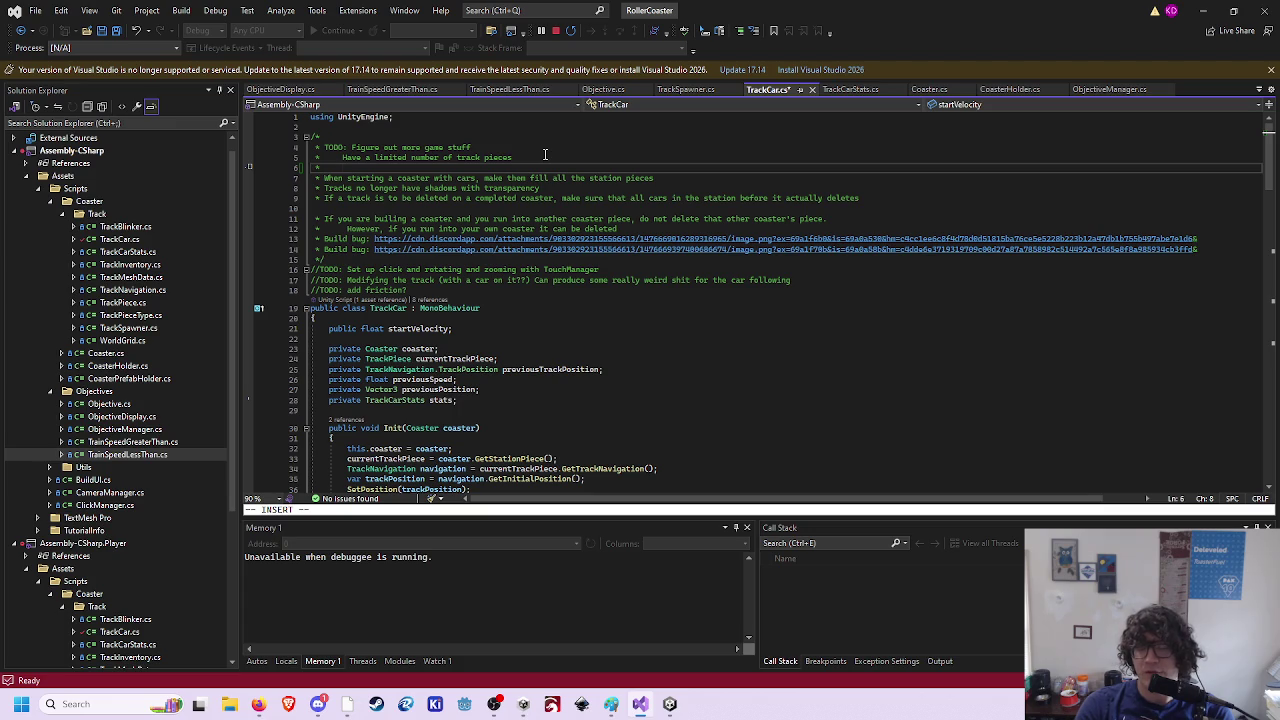
# - Add 'Create "Acts"' with an indented 'each Act can have any of the following' line
pyautogui.write('Create "Acts"')
pyautogui.press('Return')
pyautogui.press('Tab')
pyautogui.write('each Act can have')
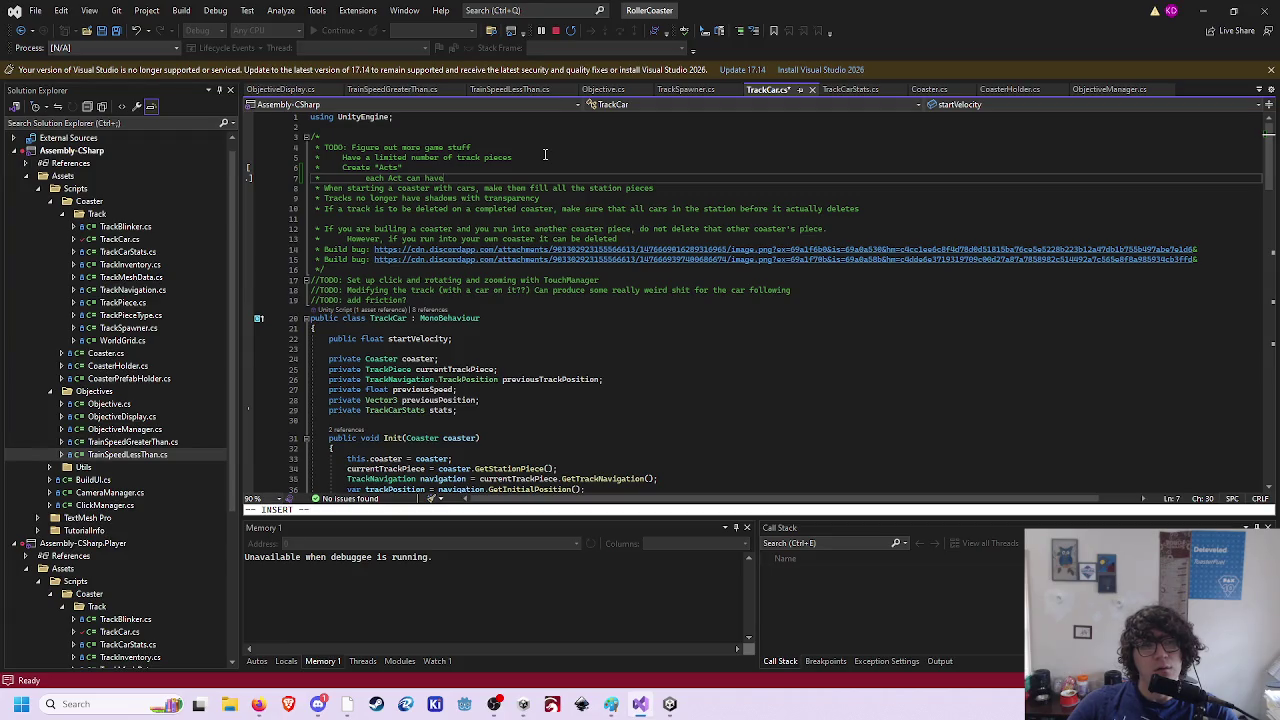
pyautogui.write(' any ')
pyautogui.write('of the following')
pyautogui.press('Return')
pyautogui.press('Tab')
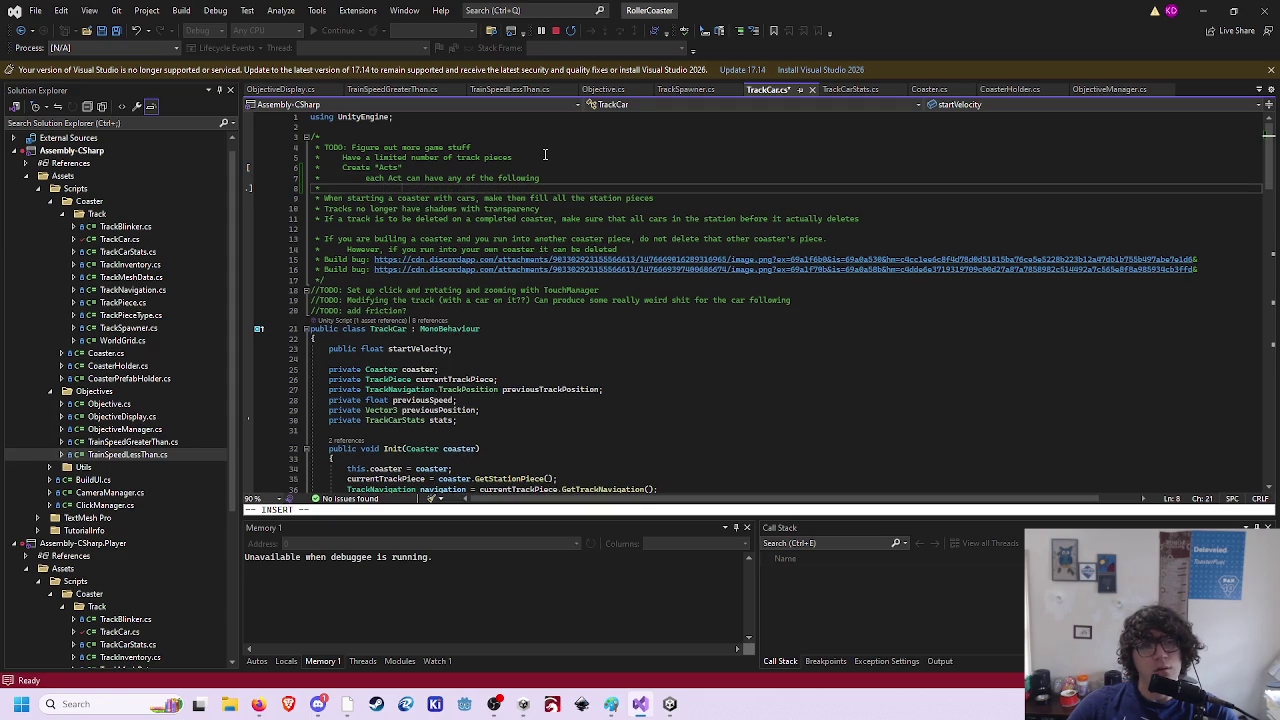
pyautogui.press('BackSpace')
pyautogui.press('BackSpace')
pyautogui.press('BackSpace')
pyautogui.press('Return')
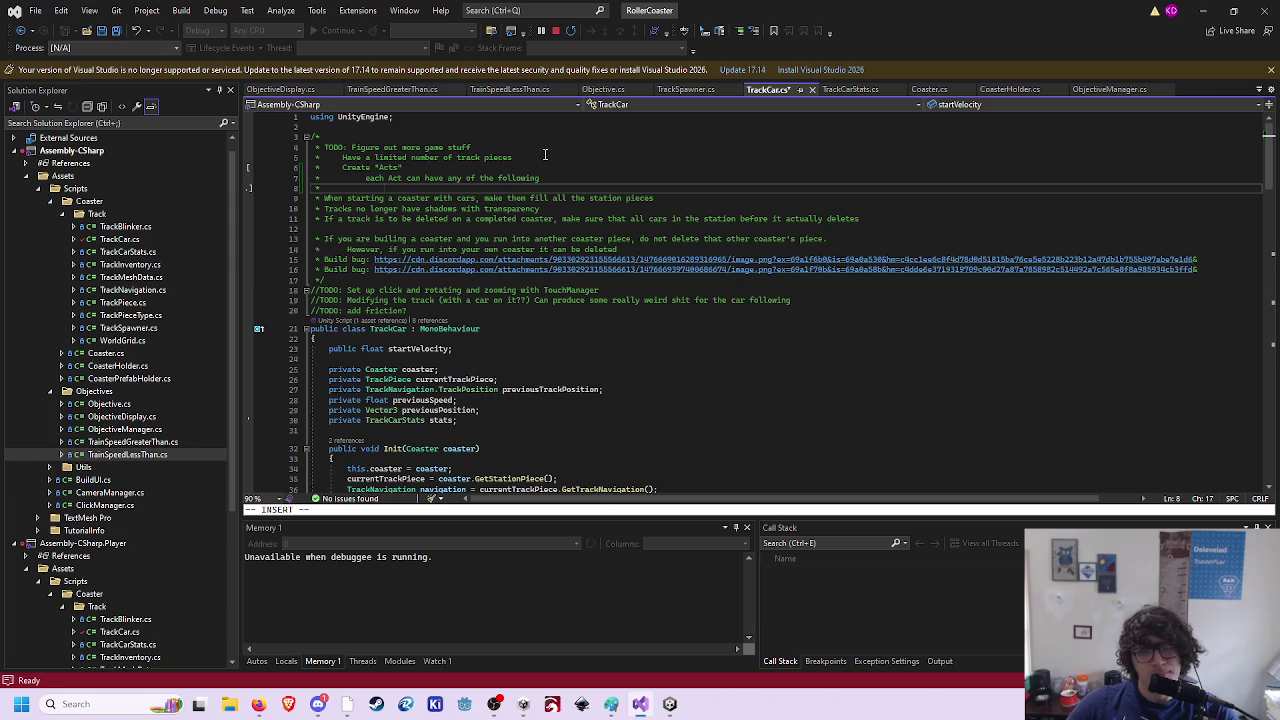
# - List 'new build region(s)' and 'new station(s)' as unlock items
pyautogui.write('new bui')
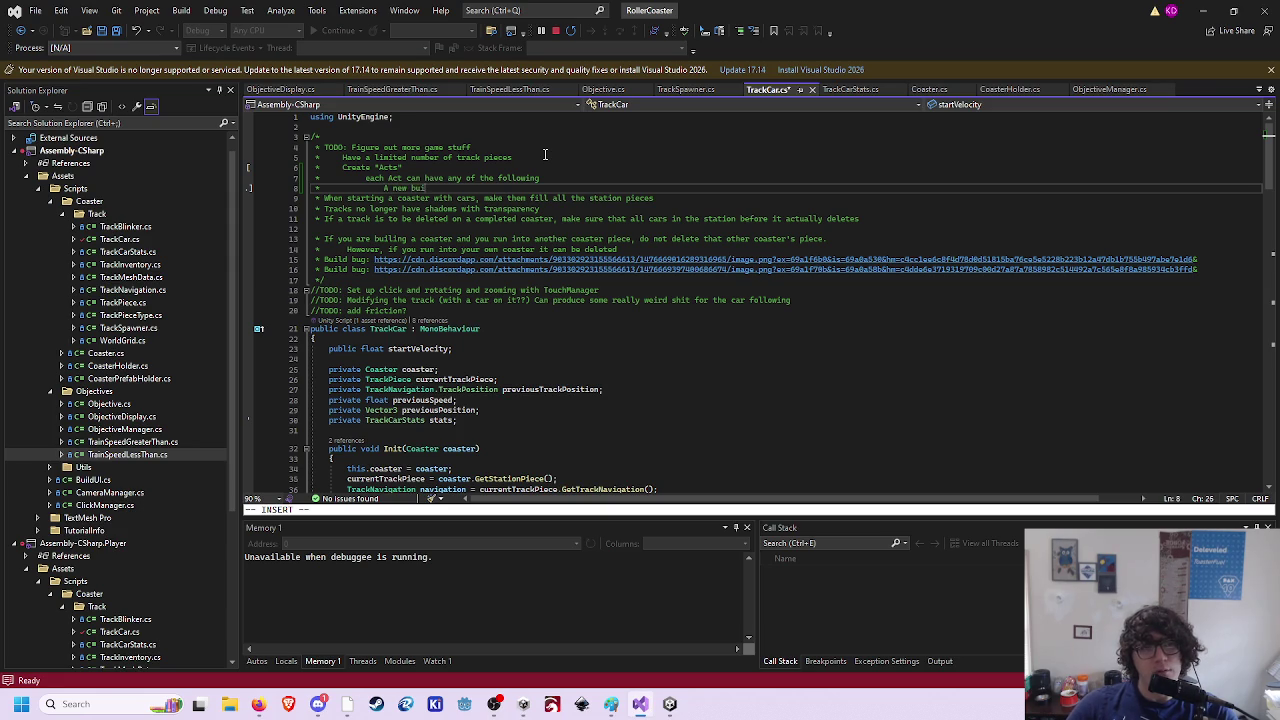
pyautogui.write('ld region')
pyautogui.press('Return')
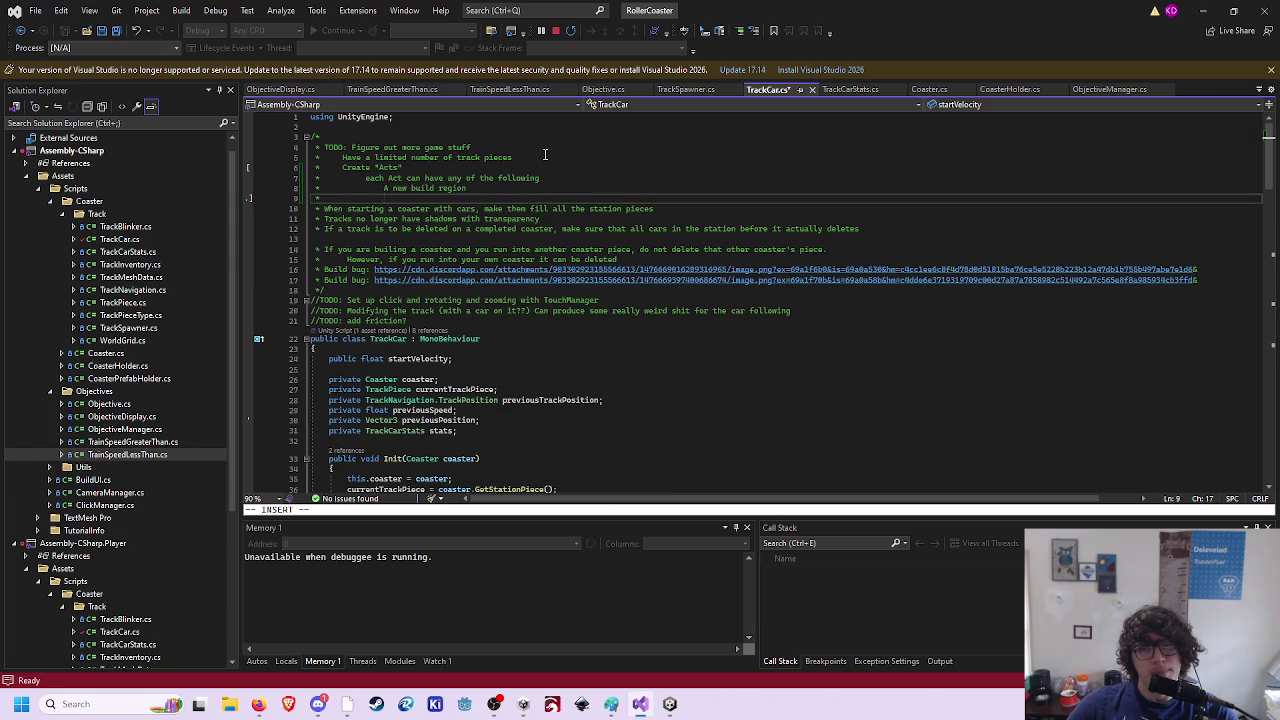
pyautogui.press('Up')
pyautogui.press('BackSpace')
pyautogui.press('BackSpace')
pyautogui.press('BackSpace')
pyautogui.write('ew')
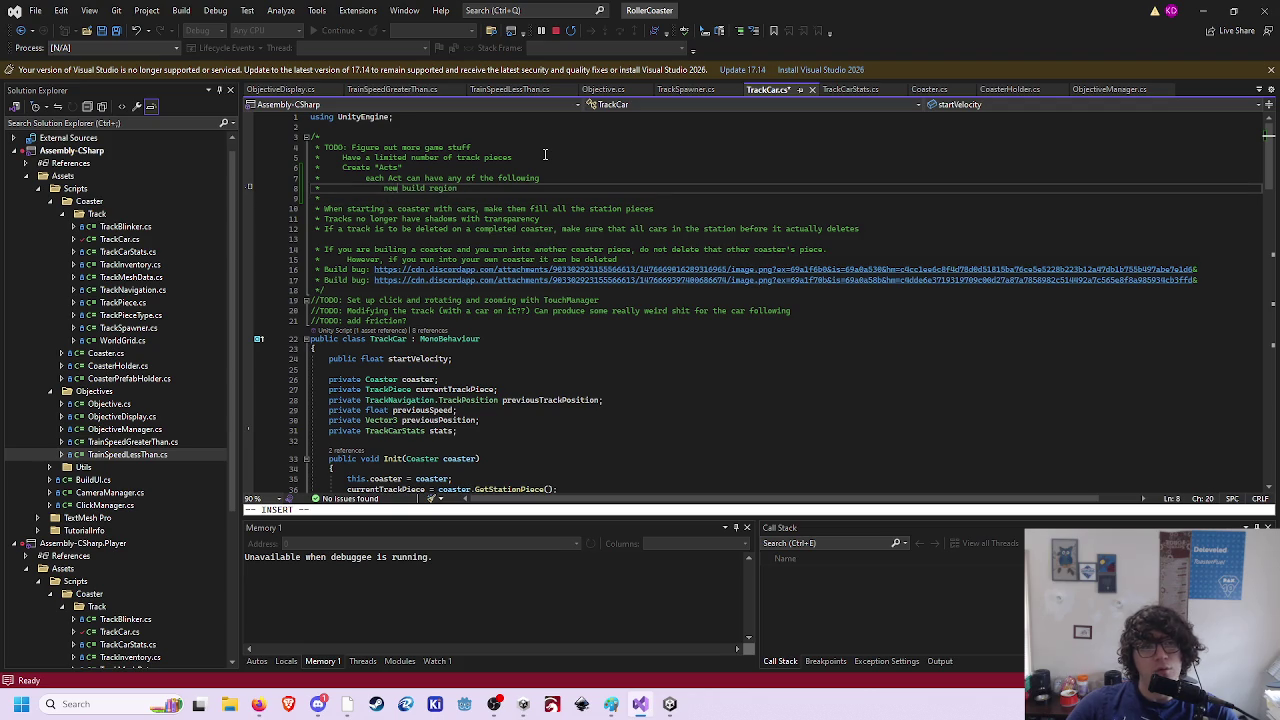
pyautogui.press('End')
pyautogui.write('(s)')
pyautogui.press('Return')
pyautogui.write('rew ')
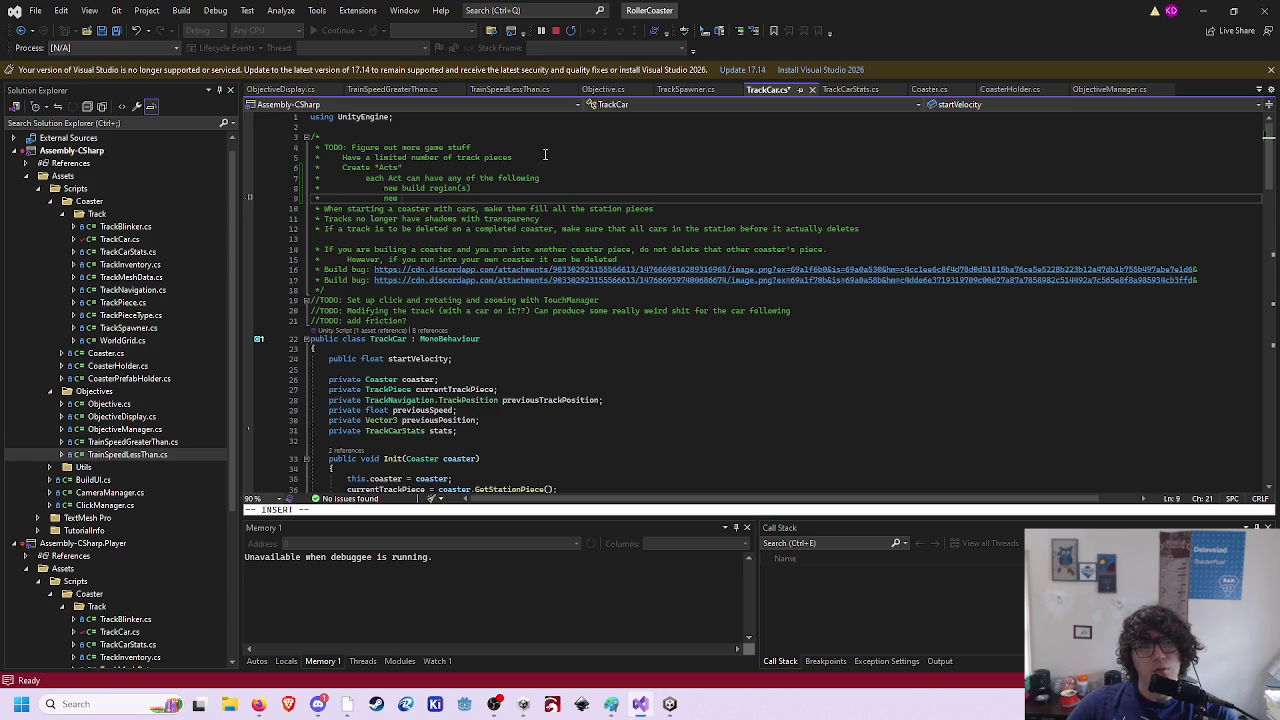
pyautogui.write('tation(s)')
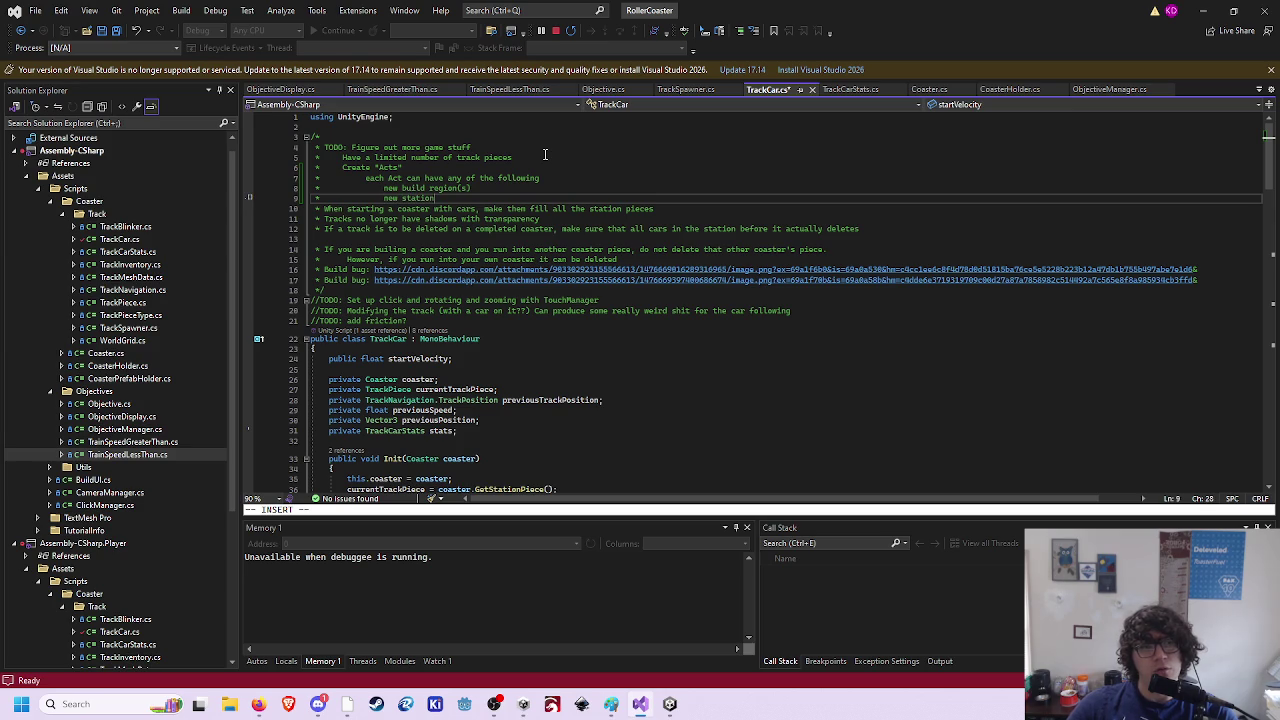
# - Add 'new trak limit' and 'new objective(s)' lines to the unlocks list
pyautogui.press('Return')
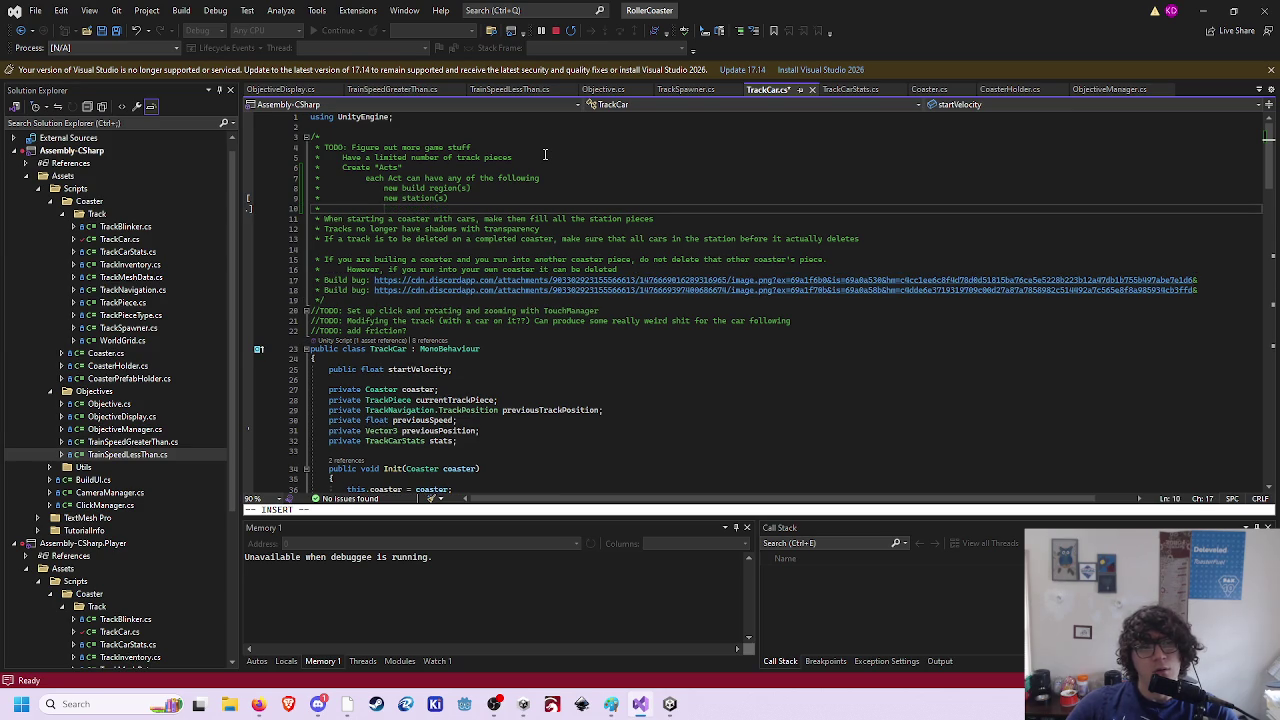
pyautogui.write('new')
pyautogui.write(' t')
pyautogui.write('rak limit')
pyautogui.press('Return')
pyautogui.write('new objecte')
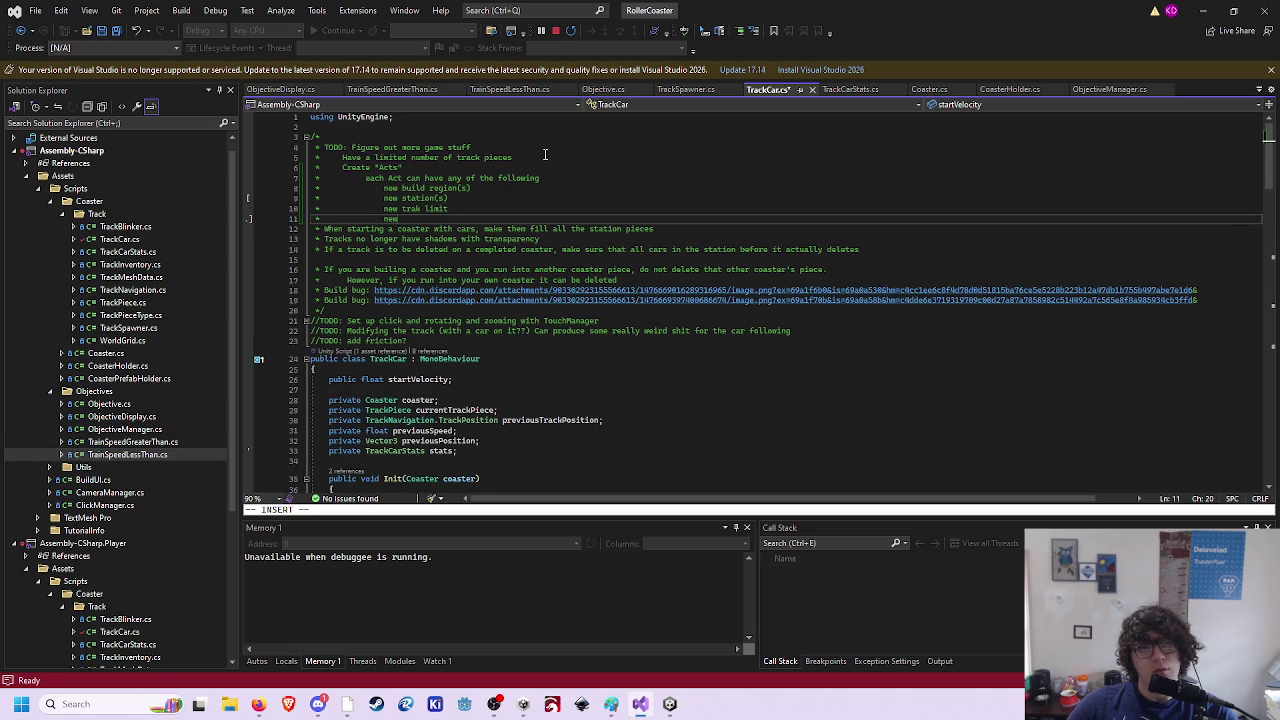
pyautogui.press('BackSpace')
pyautogui.write('ive')
pyautogui.write('(s)')
# - Replace the 'new trak limit' wording with 'additional track piece(s)'
pyautogui.press('Up')
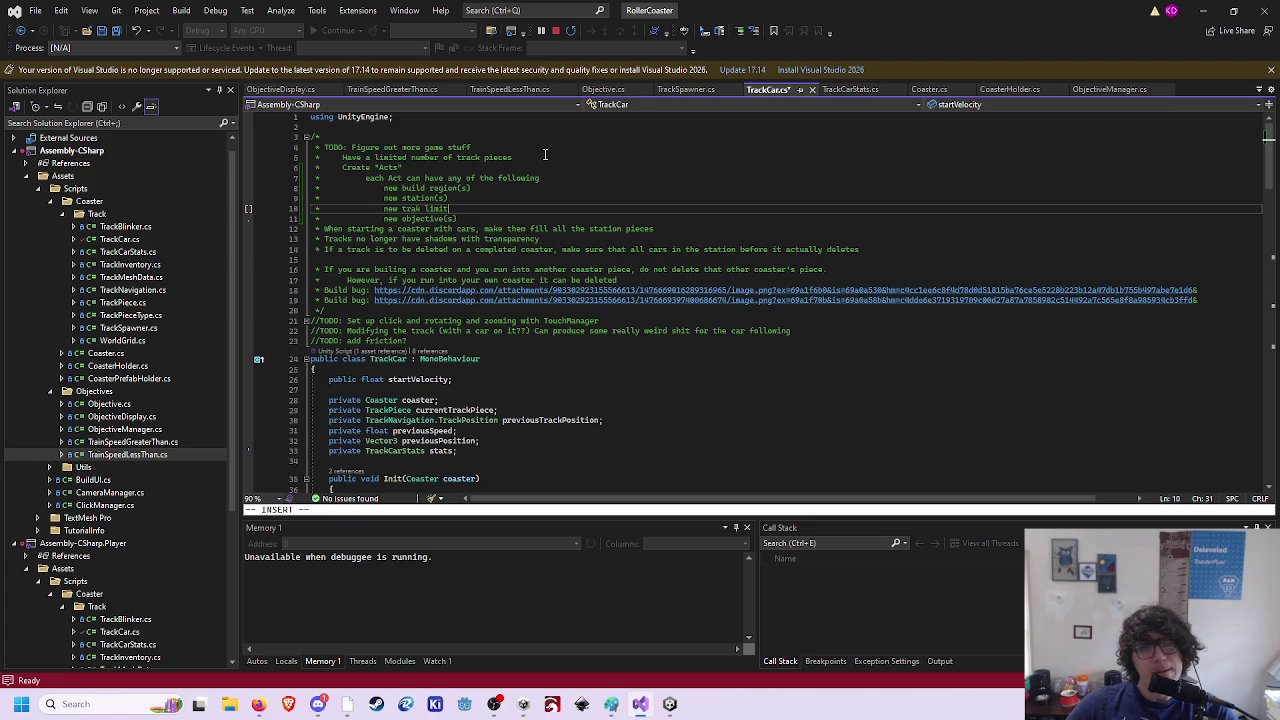
pyautogui.hotkey('ctrl', 'BackSpace')
pyautogui.hotkey('ctrl', 'BackSpace')
pyautogui.hotkey('ctrl', 'BackSpace')
pyautogui.write('additional track pieces')
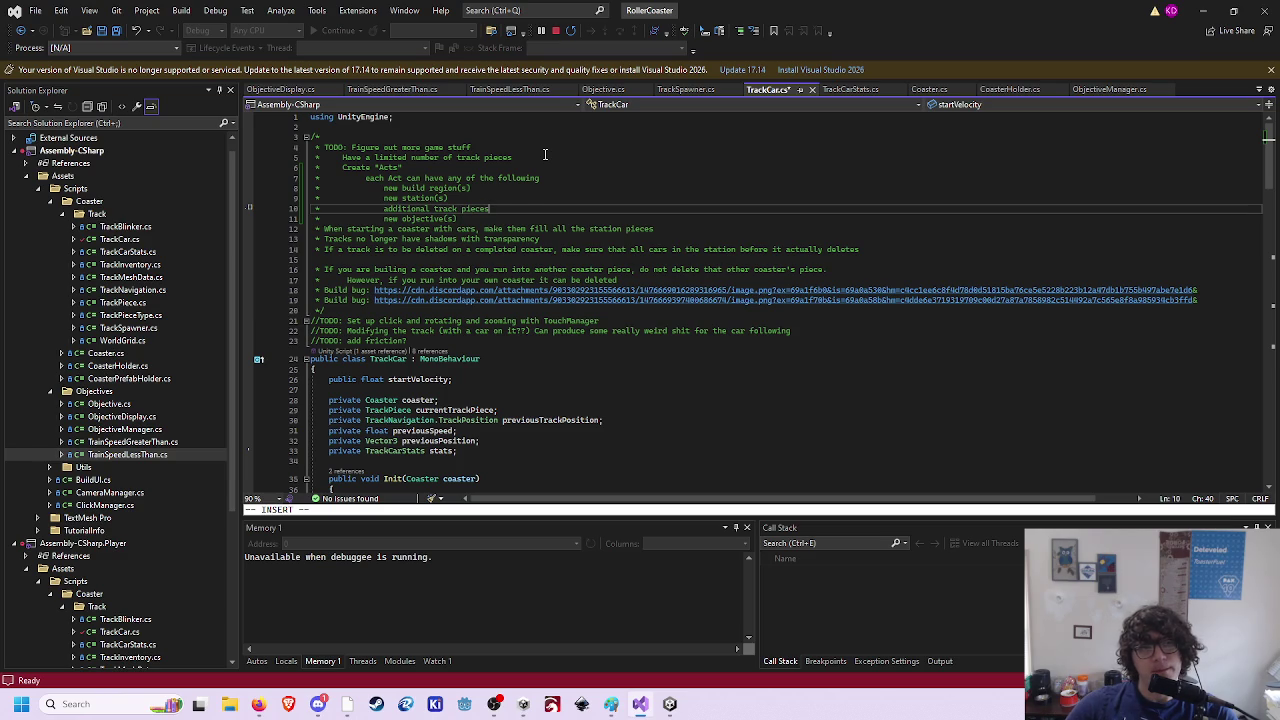
pyautogui.press('BackSpace')
pyautogui.write('(s)')
pyautogui.press('Up')
pyautogui.press('Up')
pyautogui.press('Up')
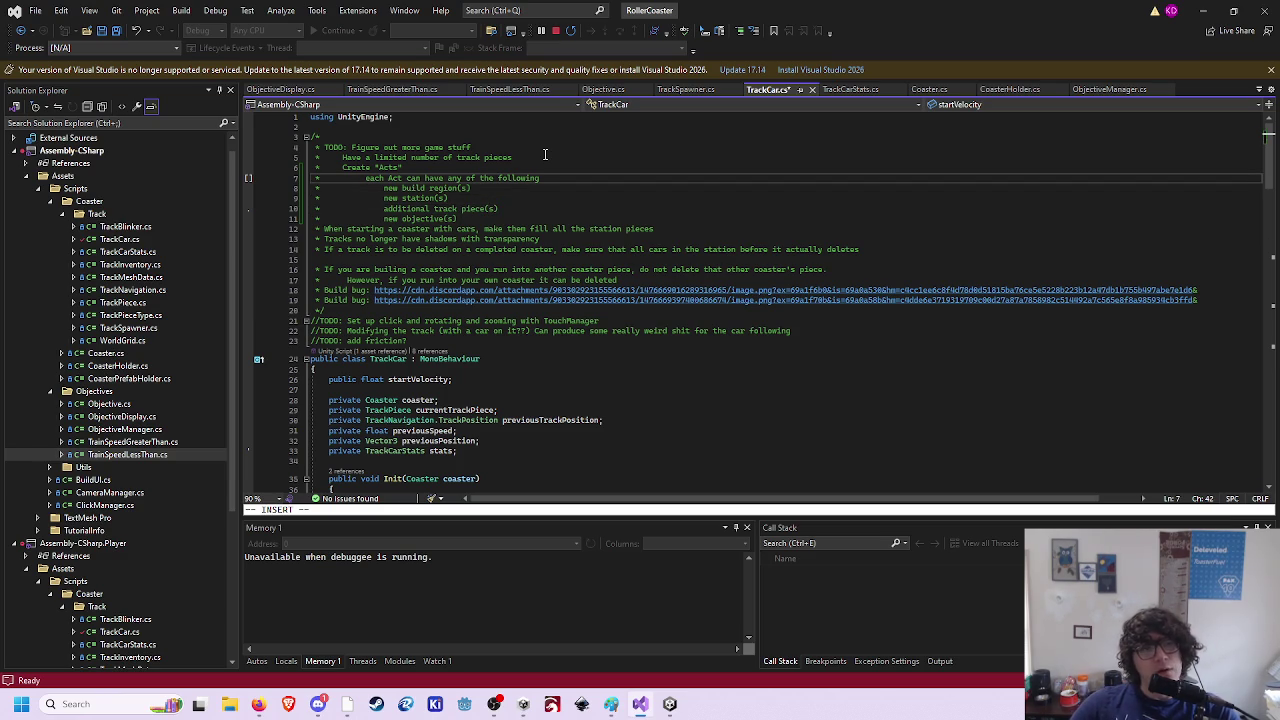
pyautogui.press('Down')
pyautogui.press('Down')
pyautogui.press('Down')
# - Append ', the next act is "Unlocked" by completed all previous objective' to the Create Acts line and save
pyautogui.press('Up')
pyautogui.press('Up')
pyautogui.press('Up')
pyautogui.press('Up')
pyautogui.press('Up')
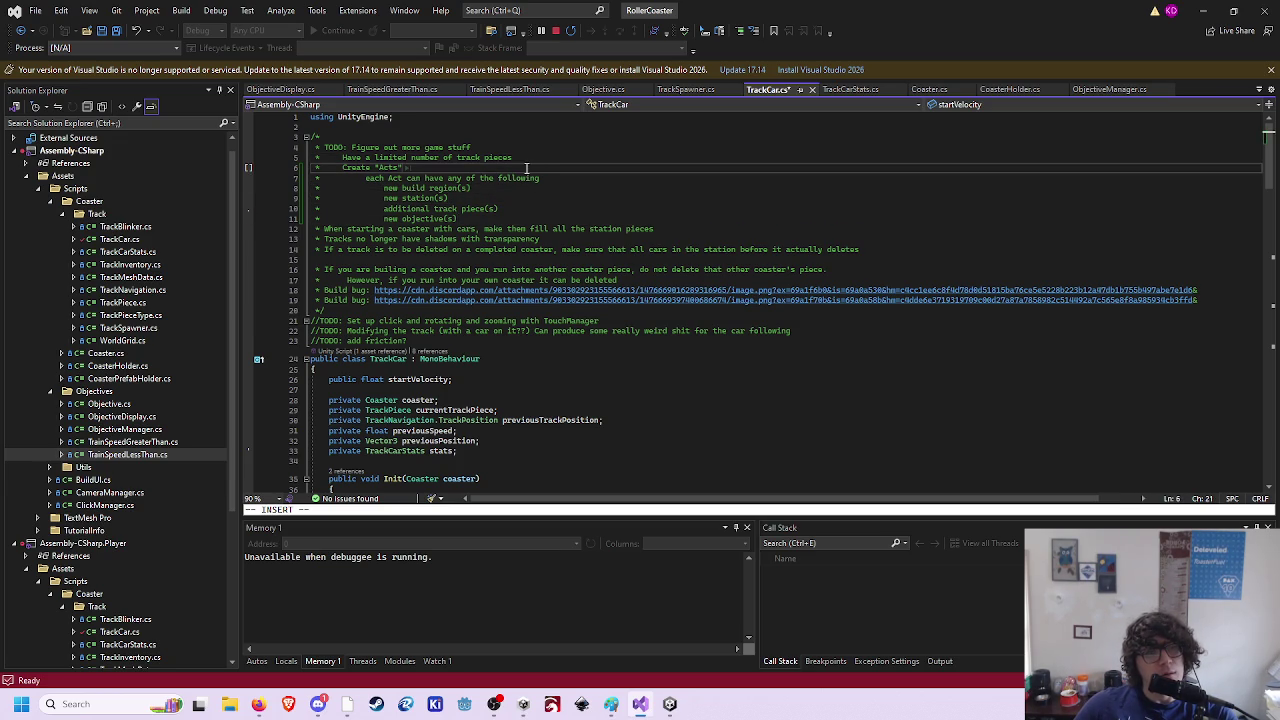
pyautogui.press('BackSpace')
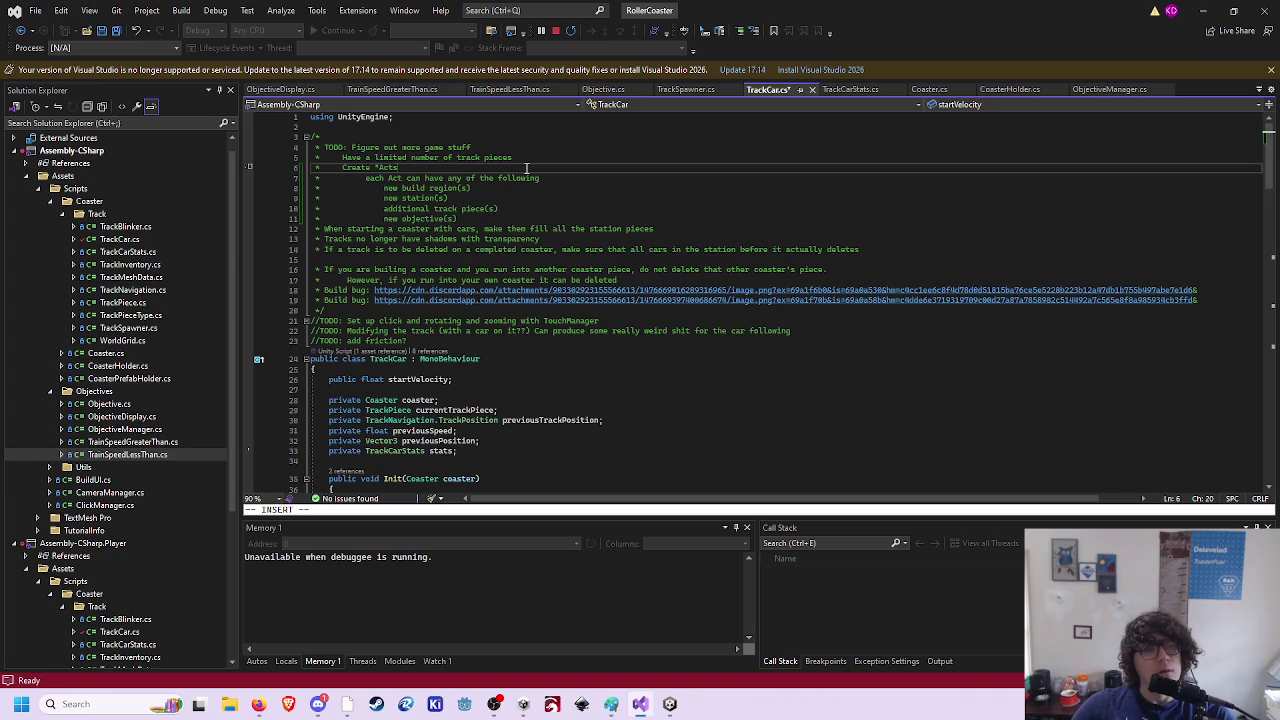
pyautogui.write(', the next act is "Unlocked" by completed all previous objective')
pyautogui.press('Escape')
pyautogui.hotkey('ctrl', 's')
pyautogui.write('act is')
# - Delete the limited-track-pieces line from the TODO block and save TrackCar.cs
pyautogui.press('Escape')
pyautogui.press('k')
pyautogui.press('k')
pyautogui.press('k')
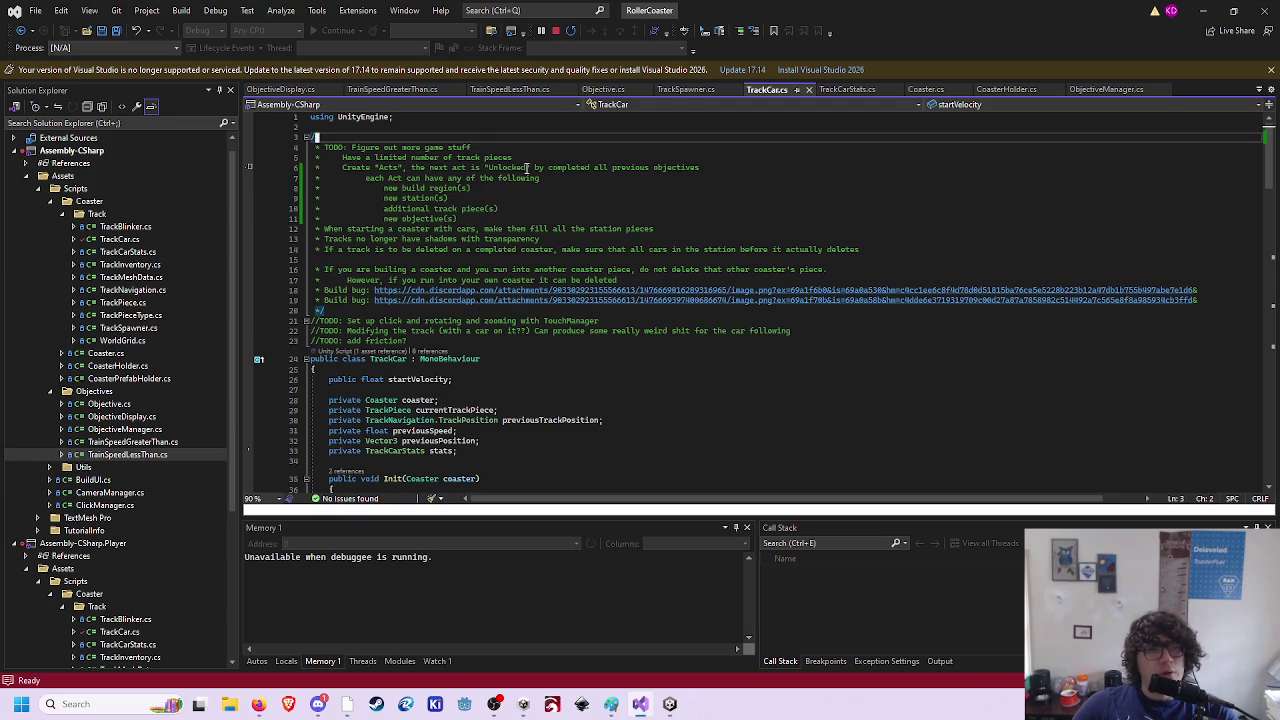
pyautogui.press('d')
pyautogui.press('d')
pyautogui.press('j')
pyautogui.press('d')
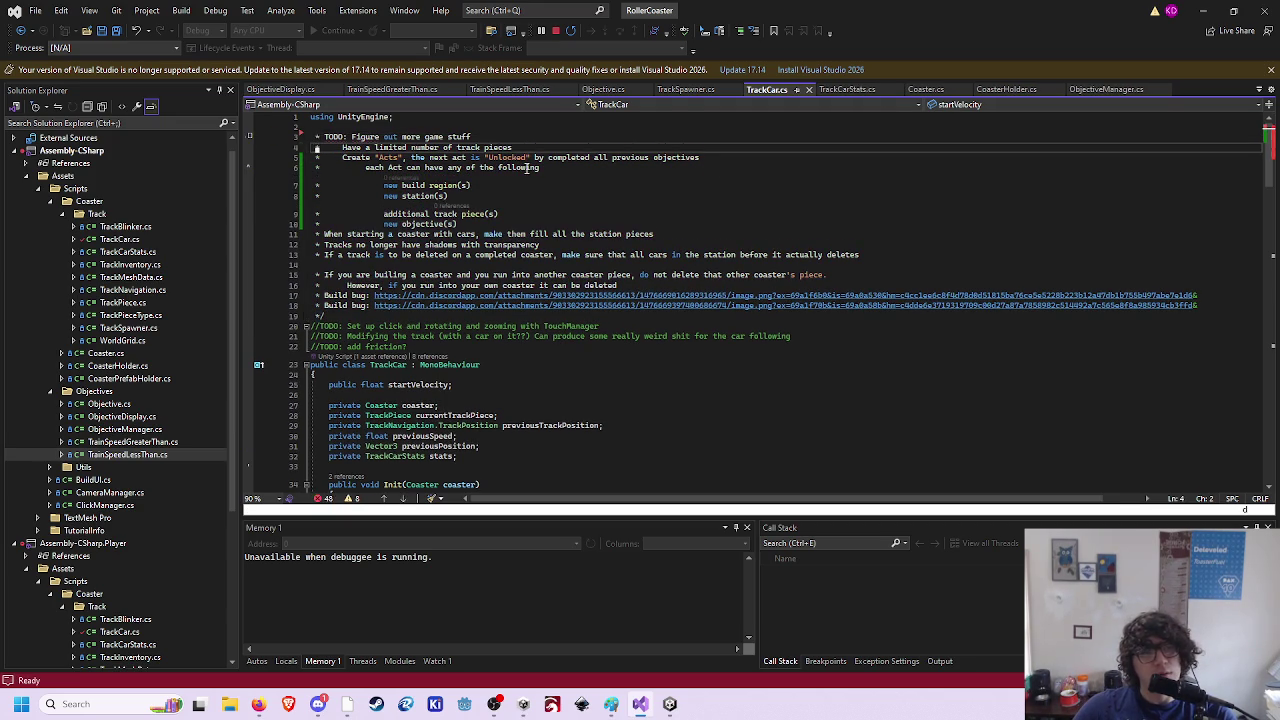
pyautogui.press('d')
pyautogui.hotkey('ctrl', 's')
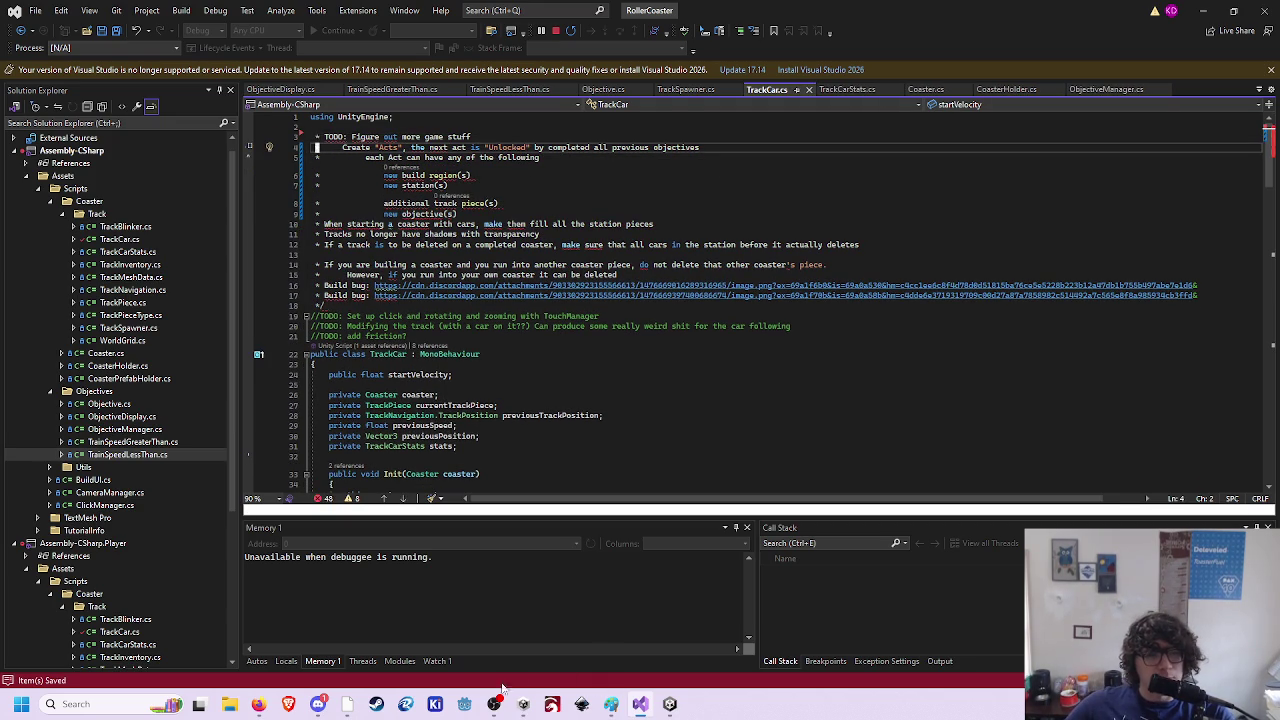
# - In Git Bash, check git status and stage Assets/* so TrackCar.cs is staged
pyautogui.moveTo(347, 704)
pyautogui.click(356, 650)
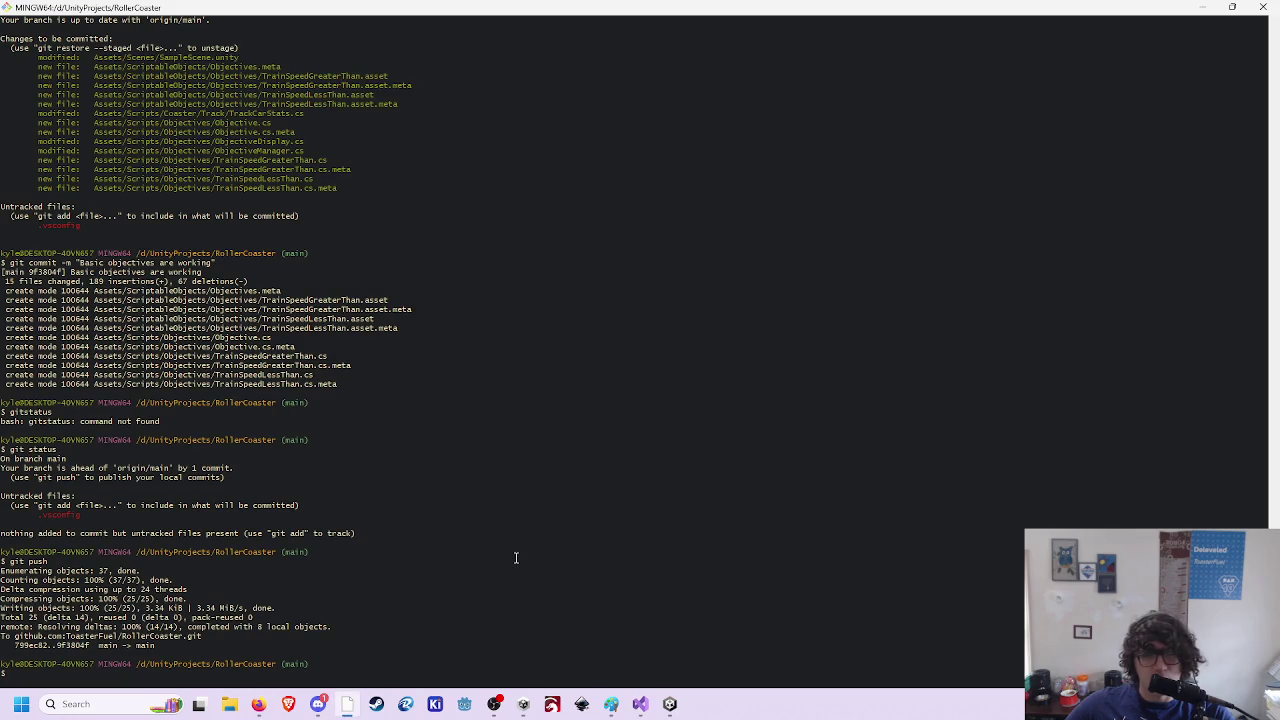
pyautogui.write('git status')
pyautogui.press('Return')
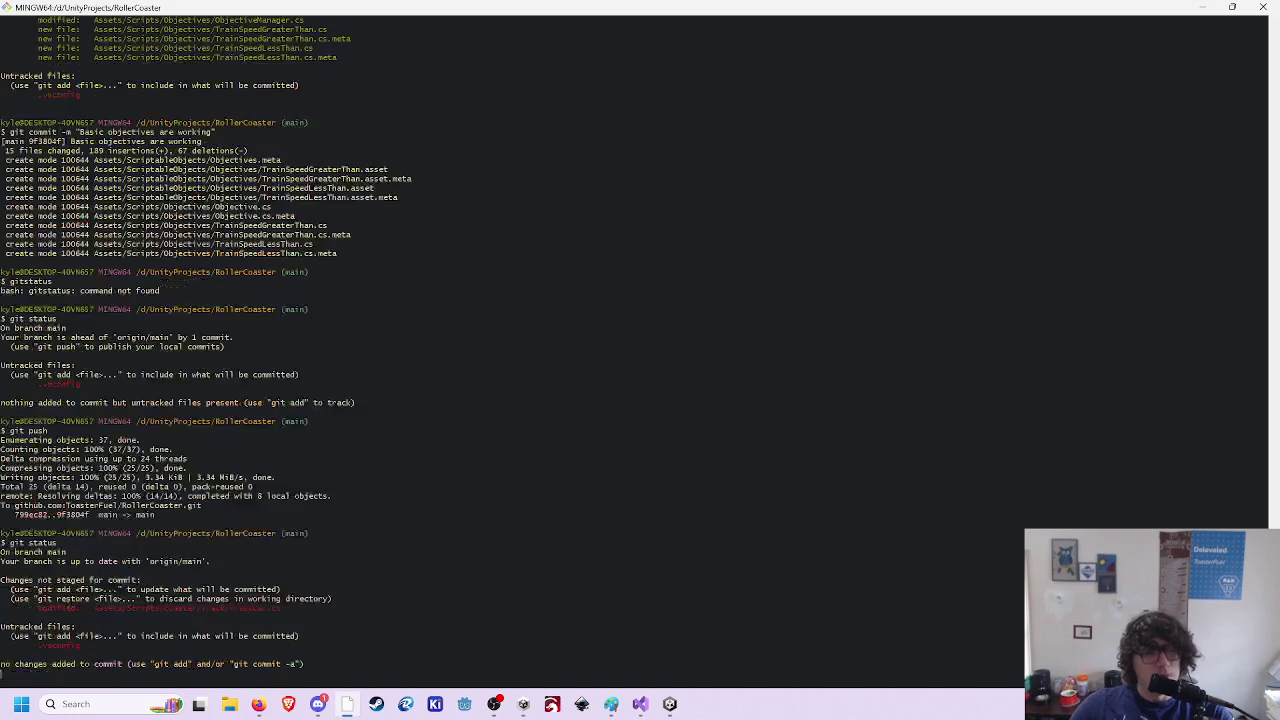
pyautogui.write('git ')
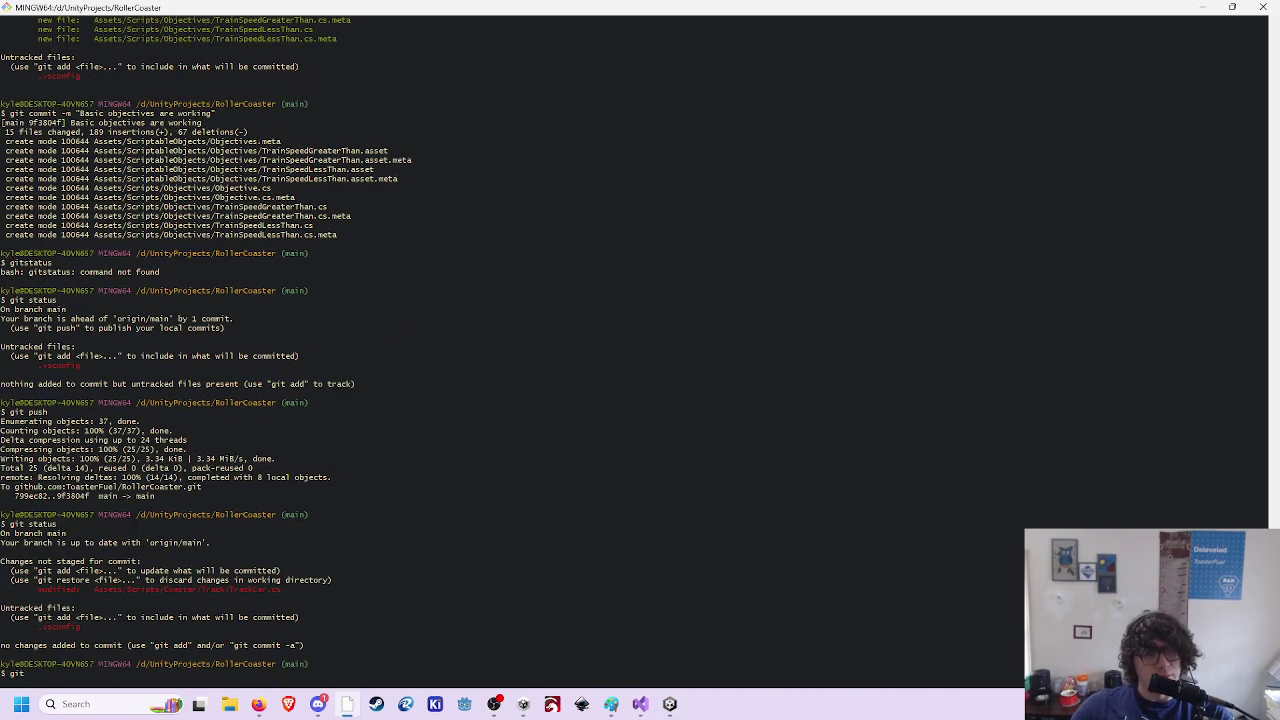
pyautogui.write('add Assets/*')
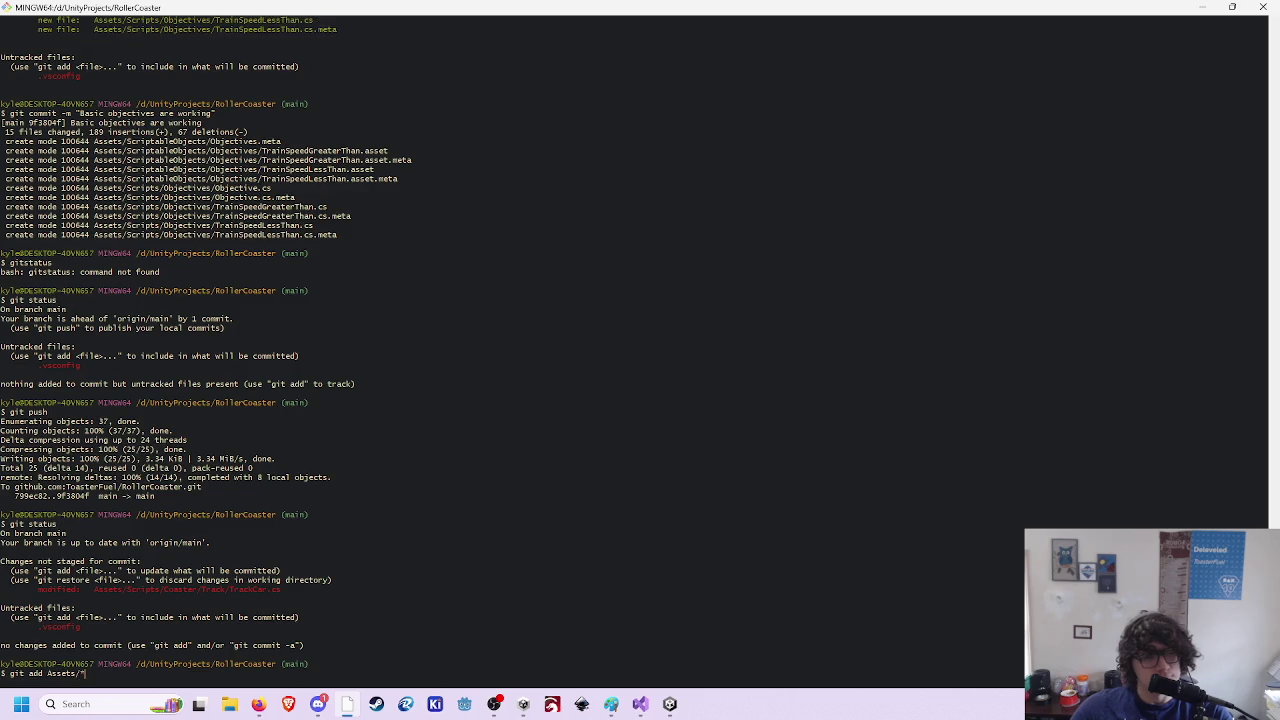
pyautogui.press('Return')
pyautogui.write('git status')
pyautogui.press('Return')
# - Commit with message "Added new todo in code" and git push to origin main
pyautogui.write('git com')
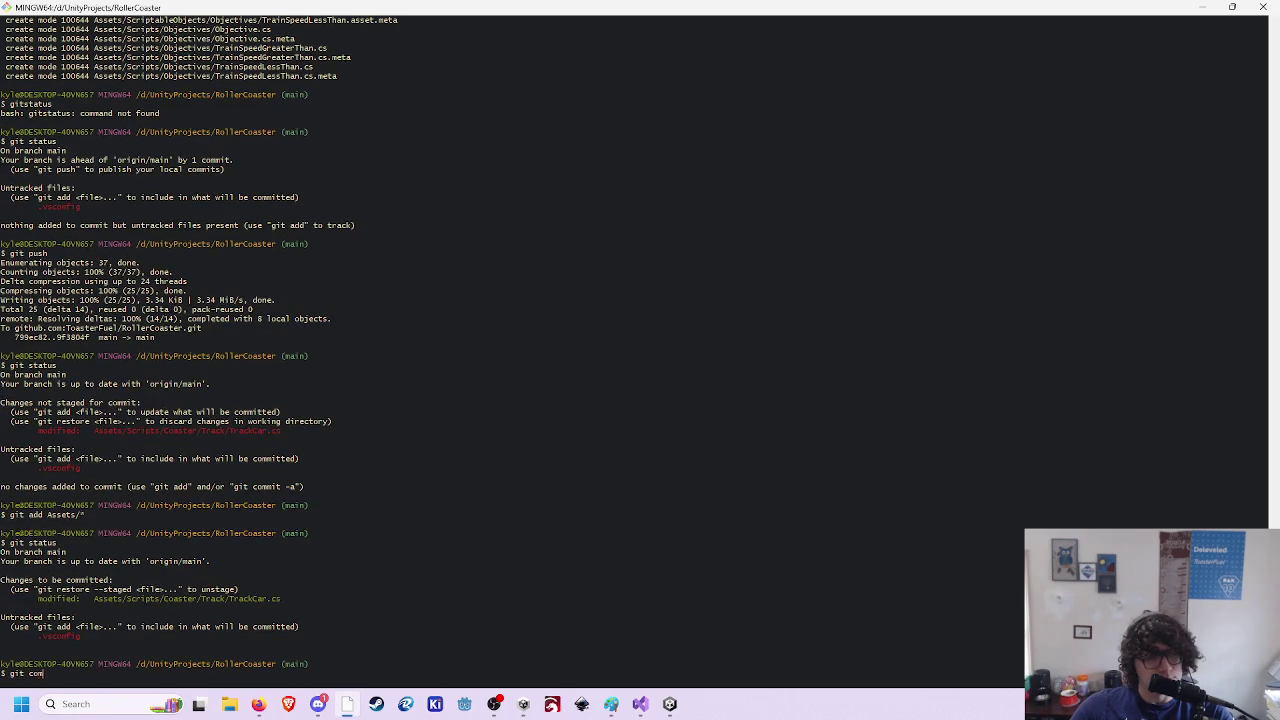
pyautogui.write('mit -m "Tr')
pyautogui.press('BackSpace')
pyautogui.press('BackSpace')
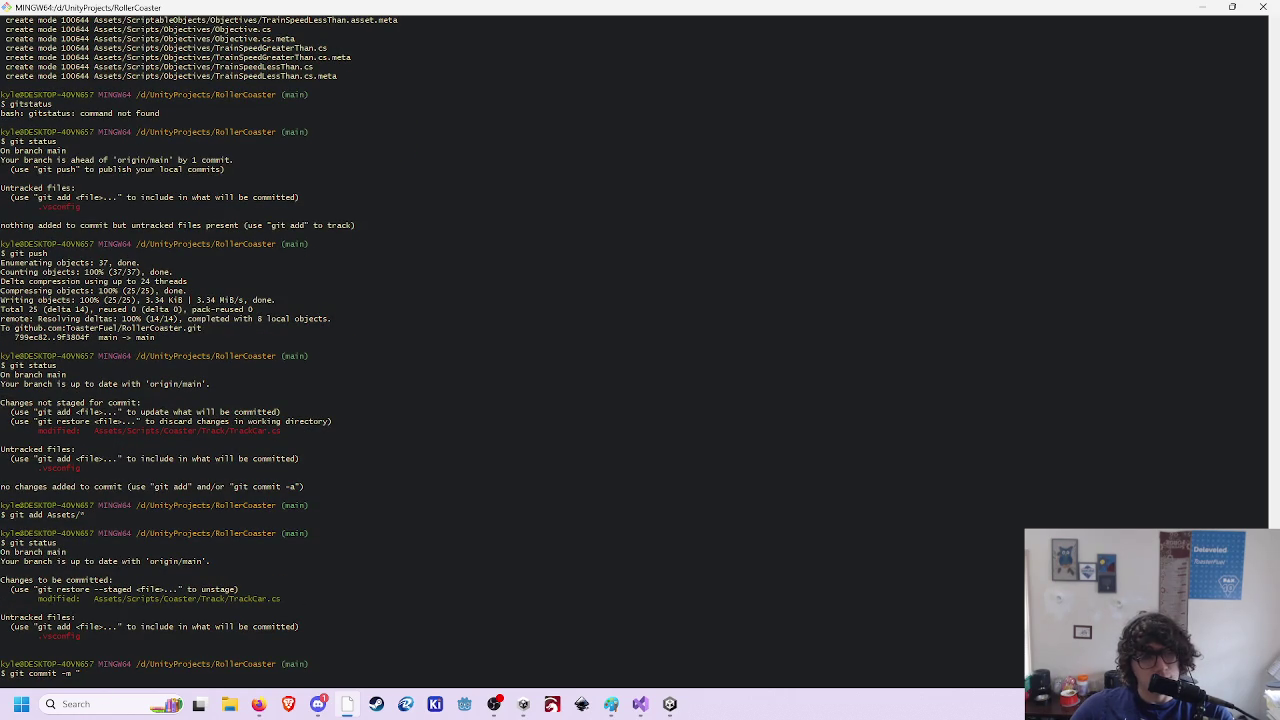
pyautogui.write('Added new ')
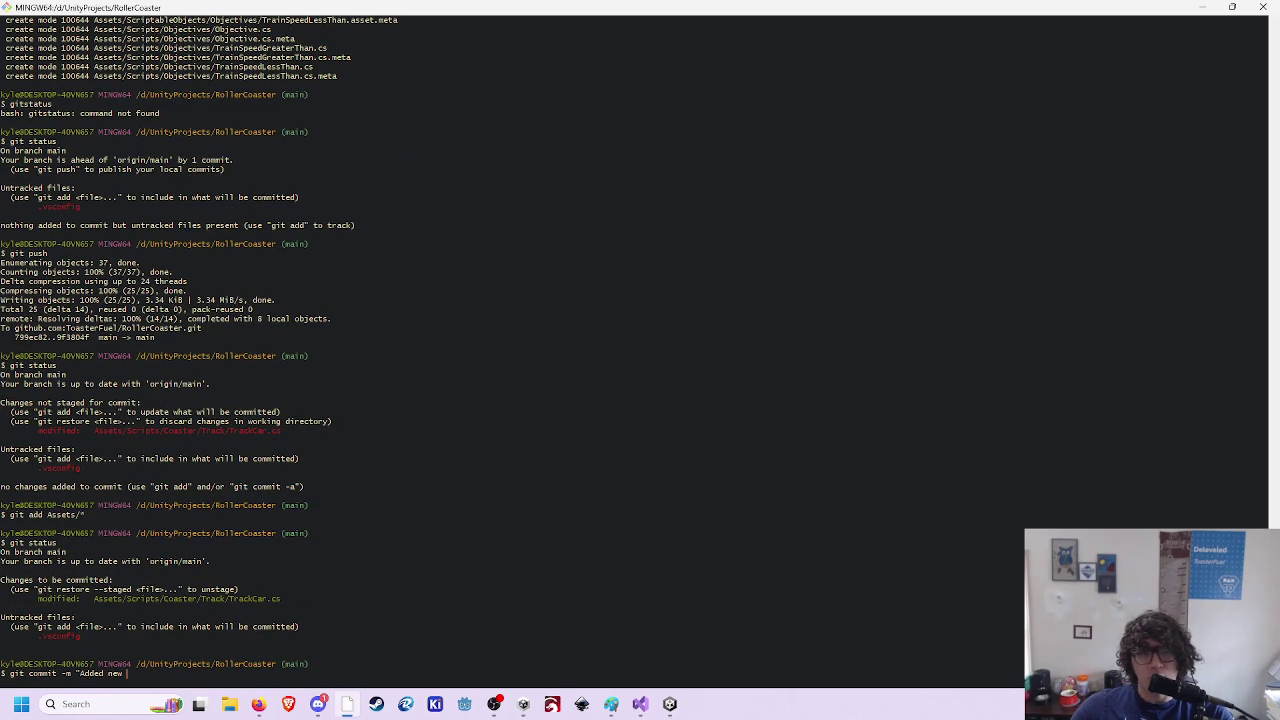
pyautogui.write('todo ')
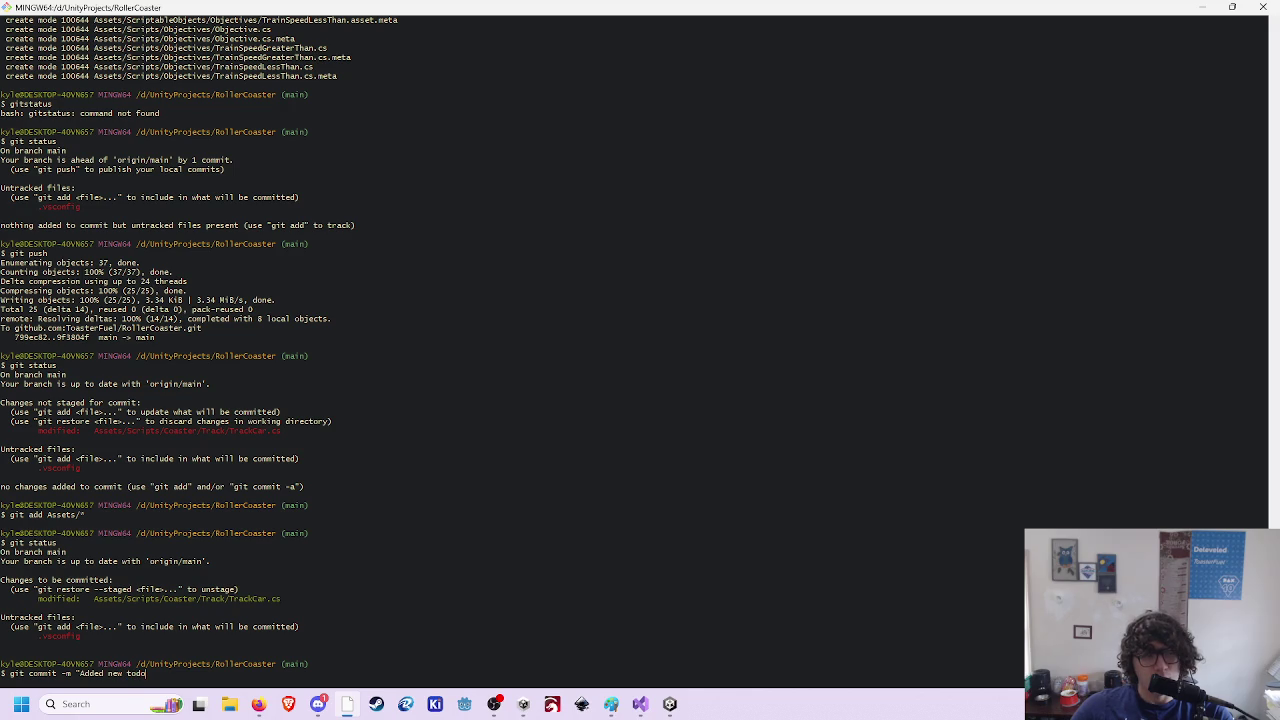
pyautogui.write('in code"')
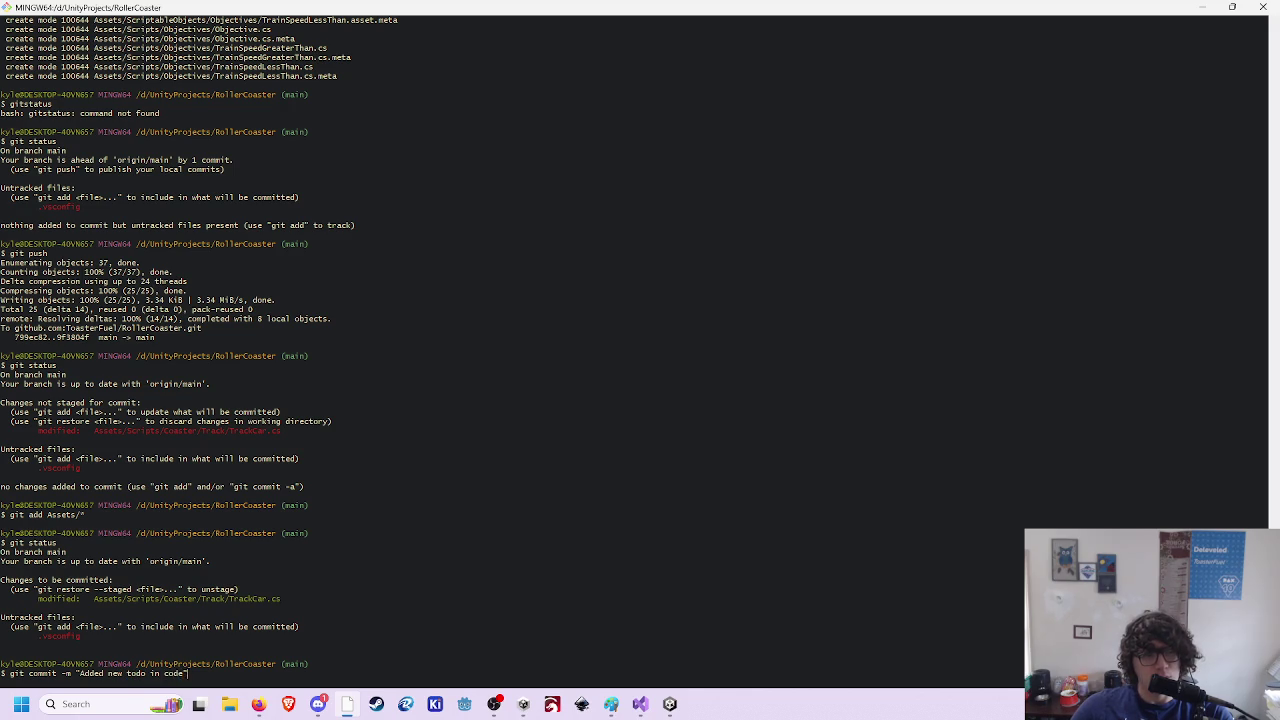
pyautogui.press('Return')
pyautogui.write('git push')
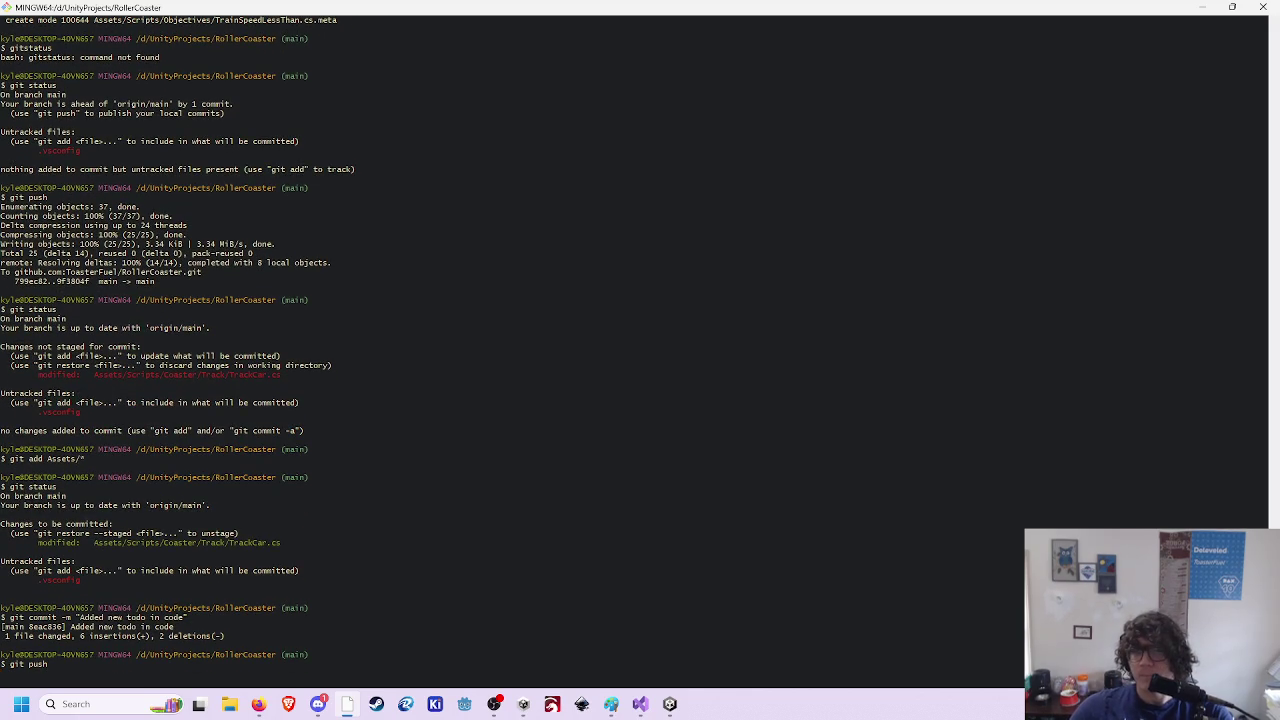
pyautogui.press('Return')
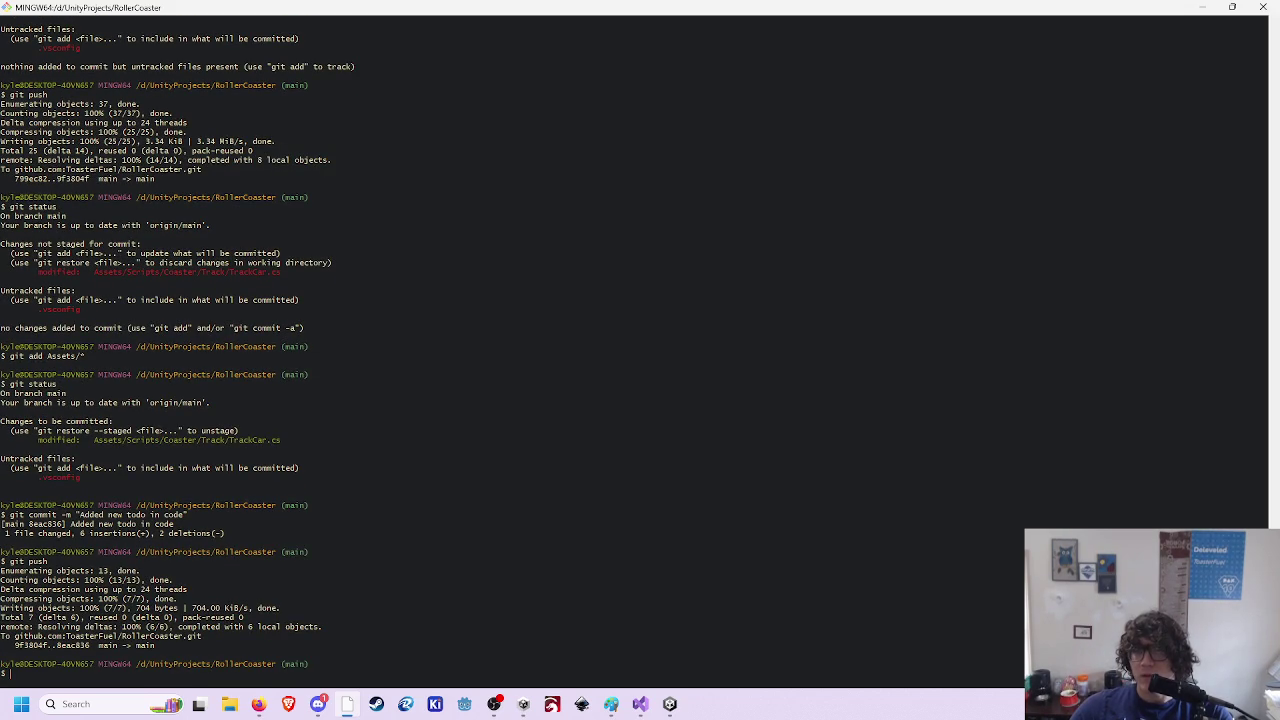